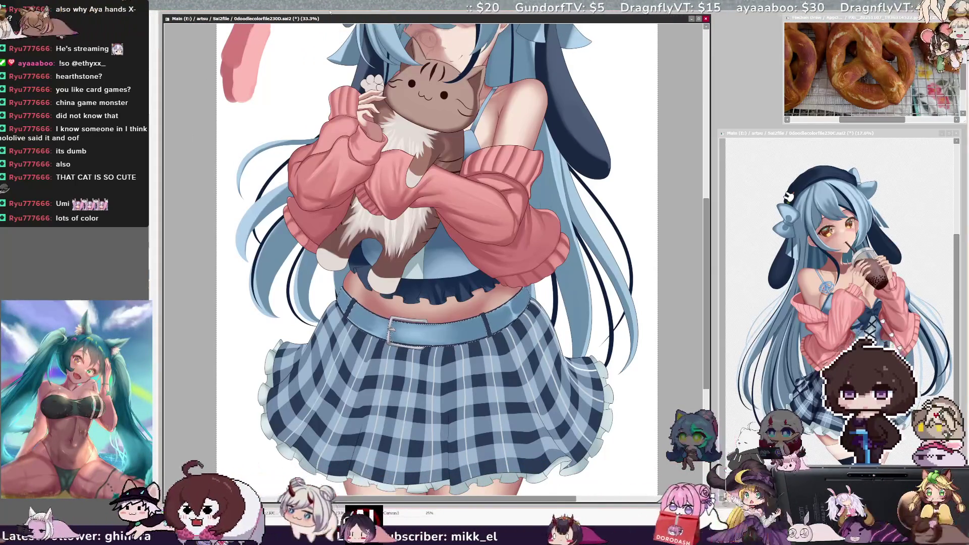
# Tilt the view about 30° counterclockwise, pan up slightly, and try a saturated blue-purple on the skirt.
pyautogui.press('Delete')
pyautogui.press('Delete')
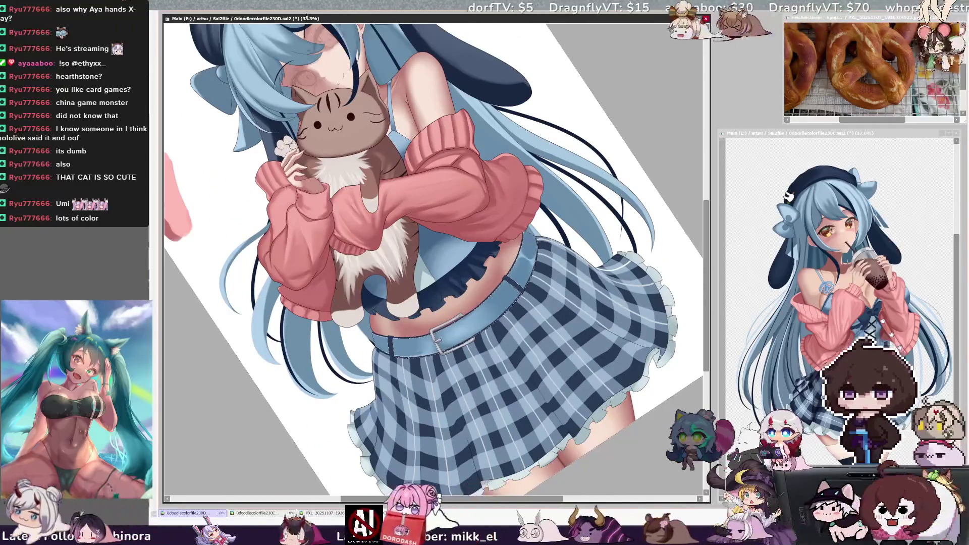
pyautogui.scroll(-2, 434, 252)
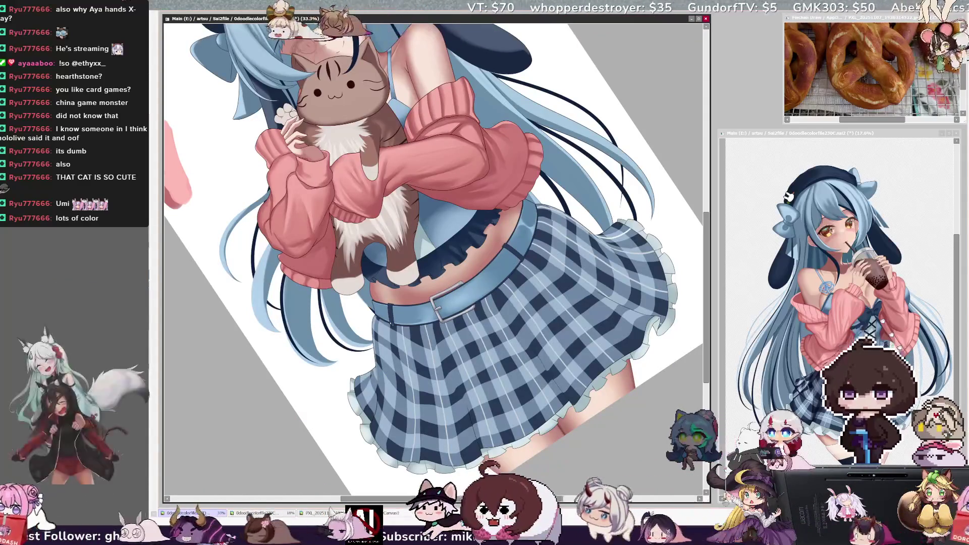
pyautogui.click(393, 335)
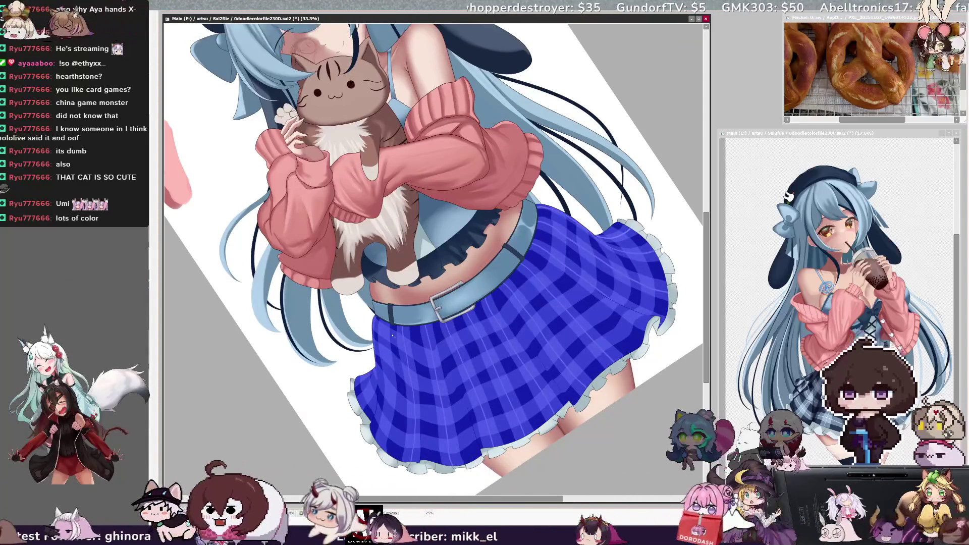
pyautogui.hotkey('ctrl', 'z')
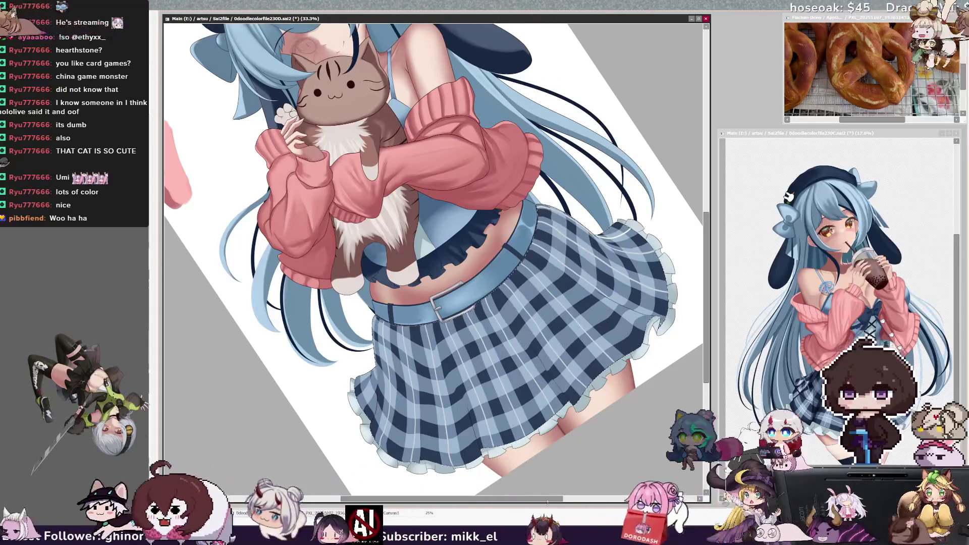
pyautogui.moveTo(548, 503); pyautogui.dragTo(521, 502)
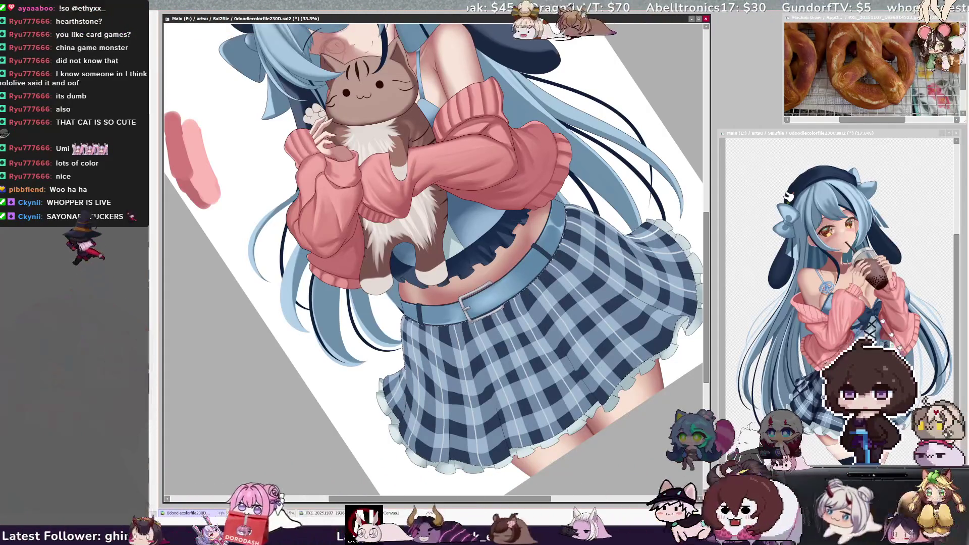
pyautogui.press('h')
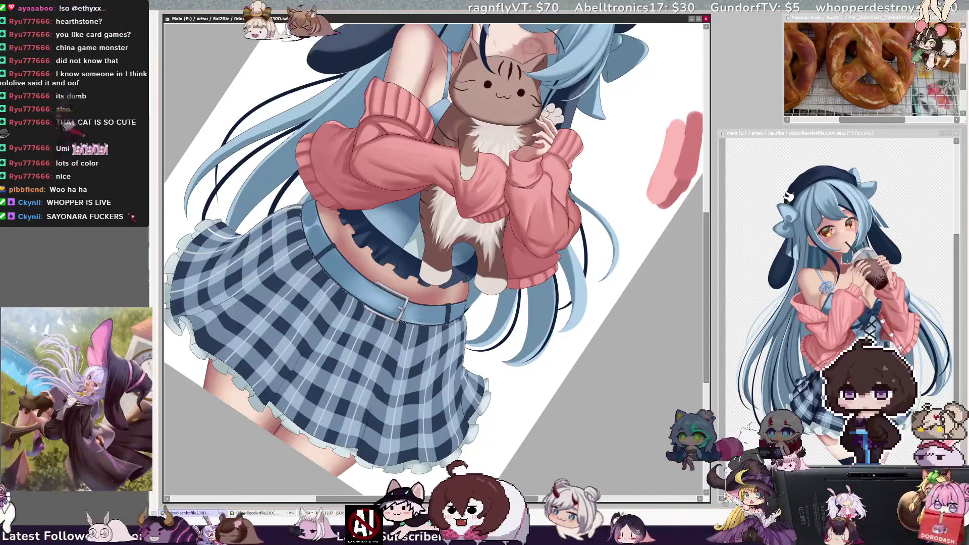
# Unflip the canvas view, rotate it back to level, then mirror it left to right again.
pyautogui.press('h')
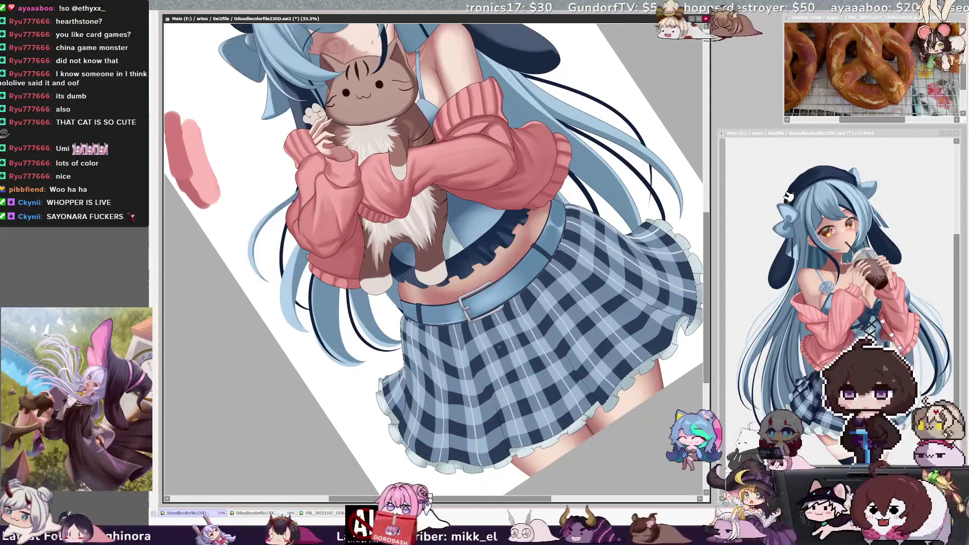
pyautogui.press('End')
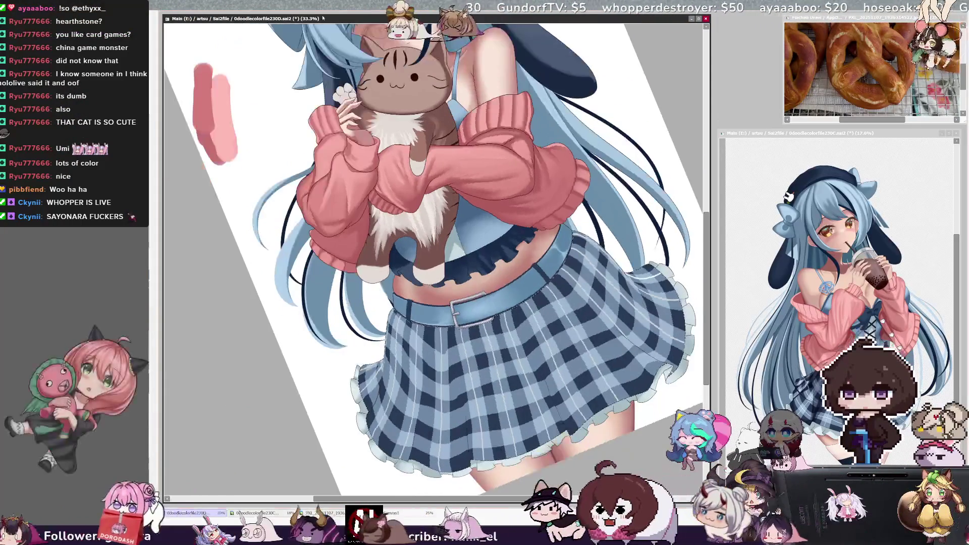
pyautogui.press('End')
pyautogui.press('End')
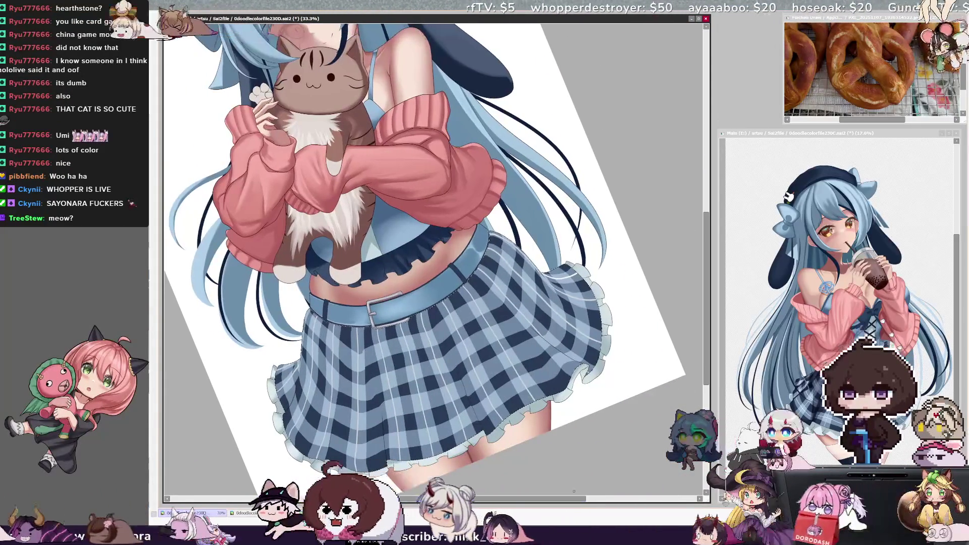
pyautogui.press('End')
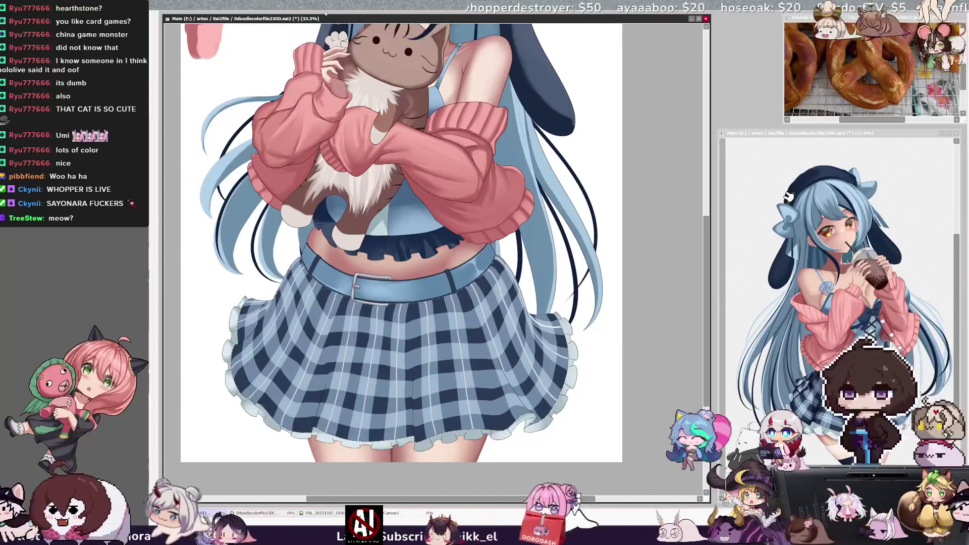
pyautogui.press('Insert')
pyautogui.press('Insert')
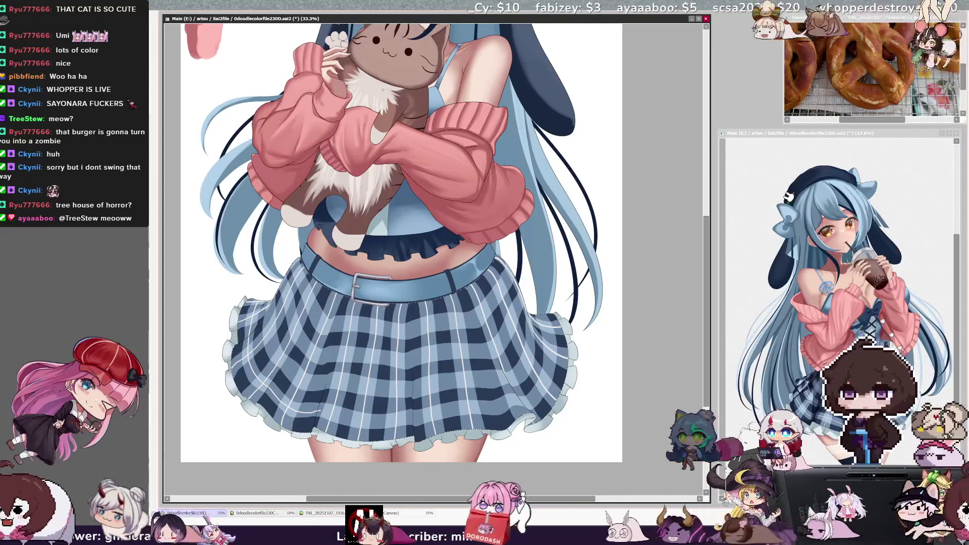
pyautogui.press('End')
pyautogui.press('End')
pyautogui.press('End')
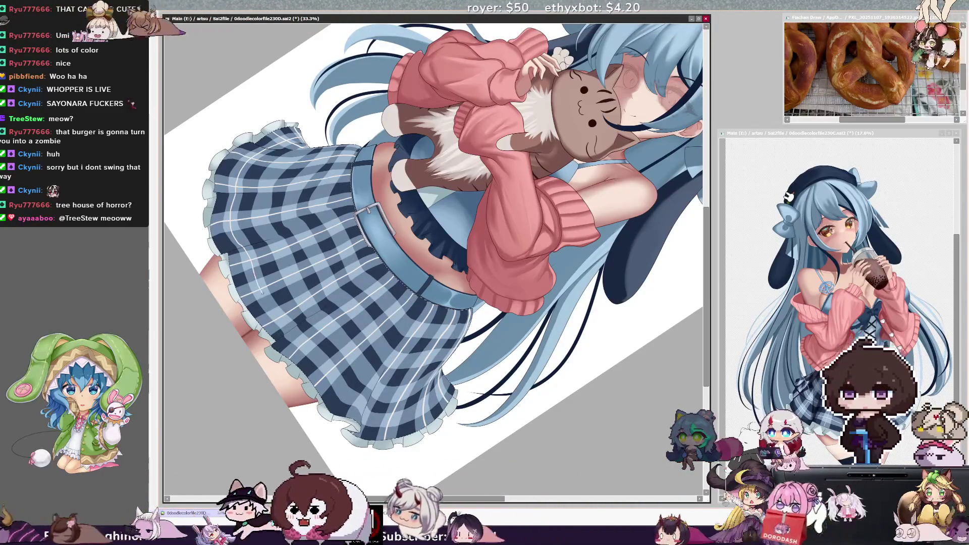
pyautogui.press('h')
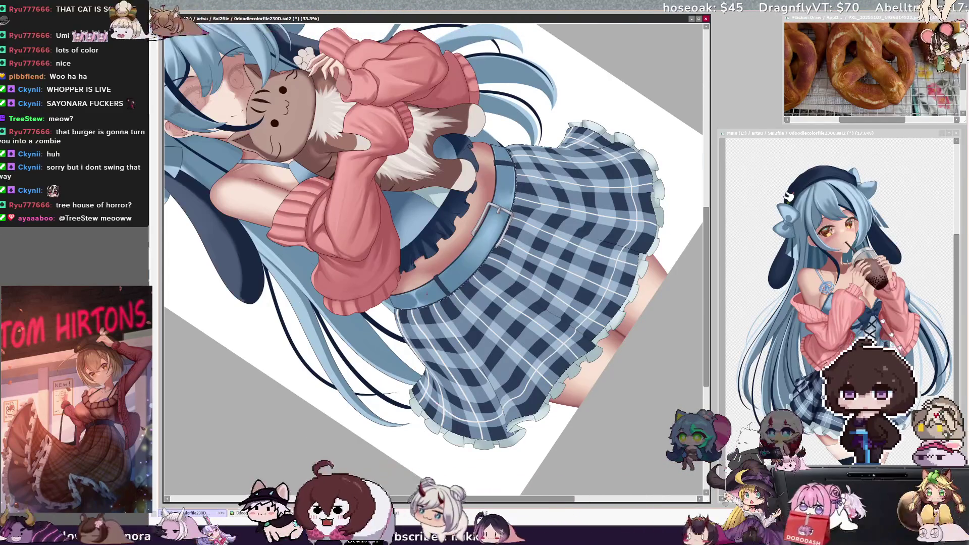
pyautogui.press('Insert')
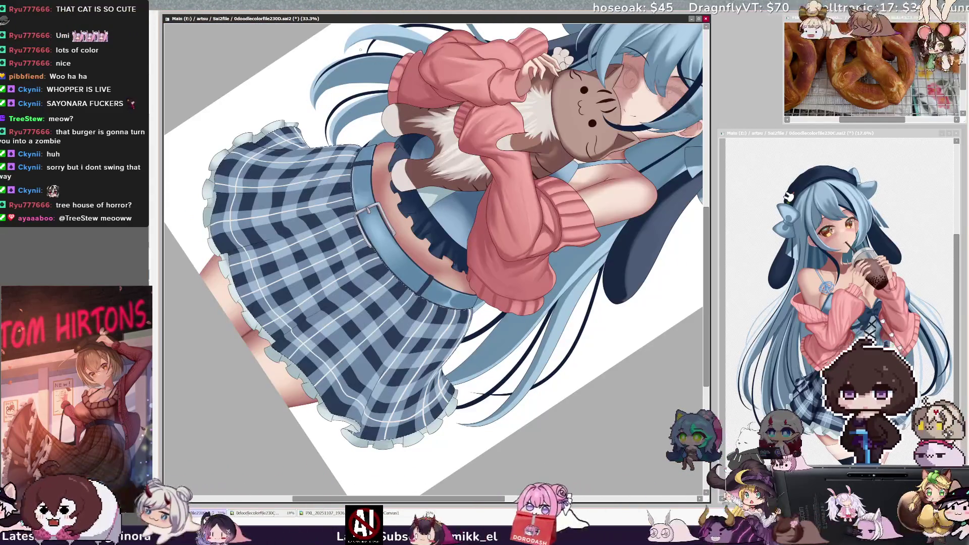
pyautogui.press('Home')
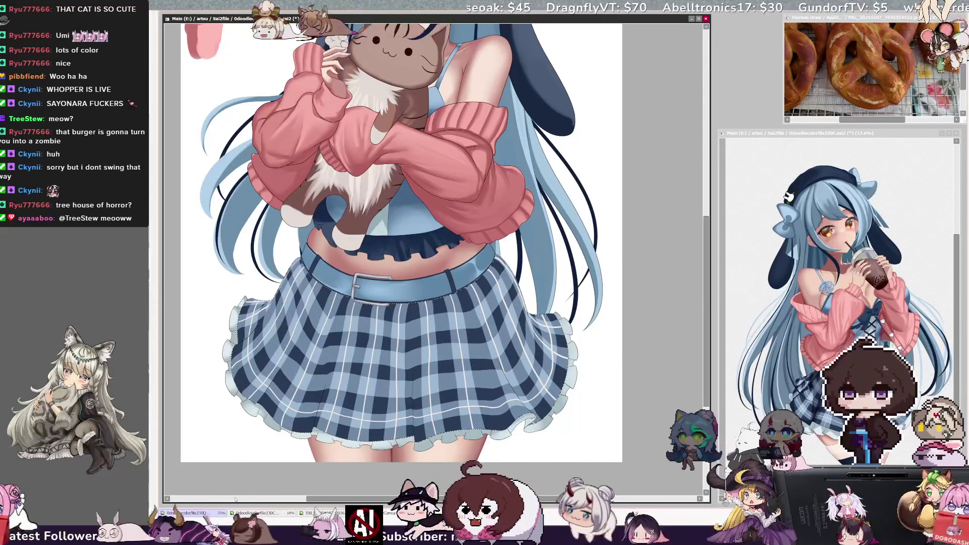
pyautogui.moveTo(506, 499); pyautogui.dragTo(497, 501)
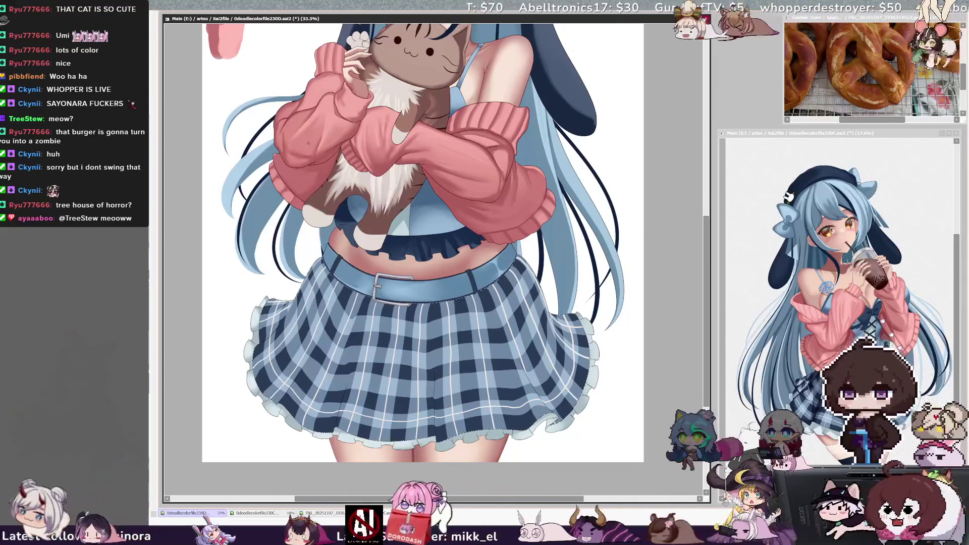
pyautogui.scroll(2, 447, 196)
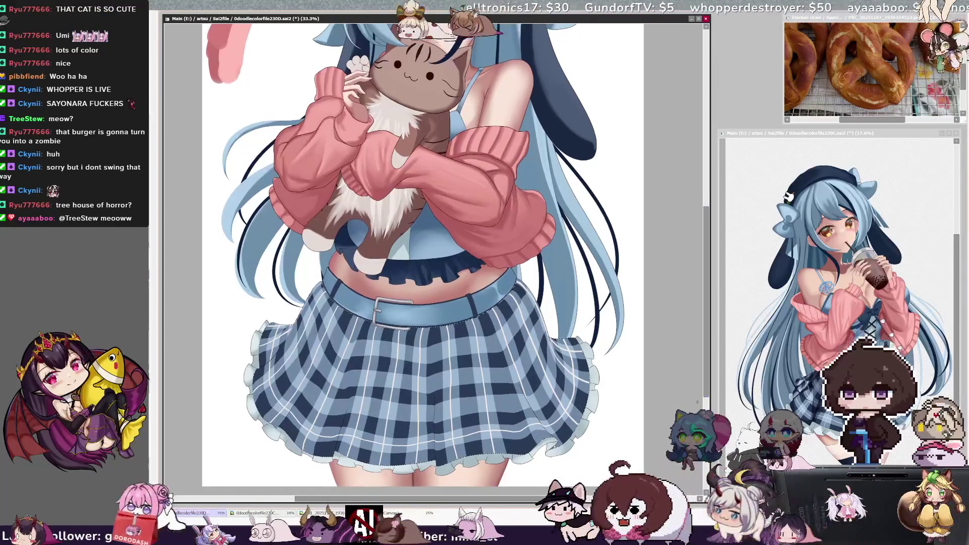
pyautogui.hscroll(-1, 423, 252)
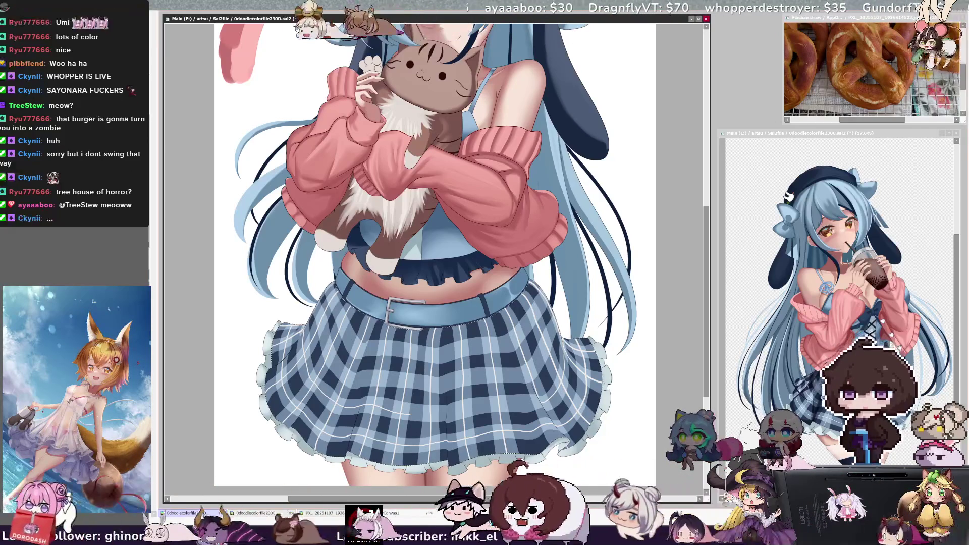
pyautogui.press('End')
pyautogui.press('End')
pyautogui.press('End')
pyautogui.press('End')
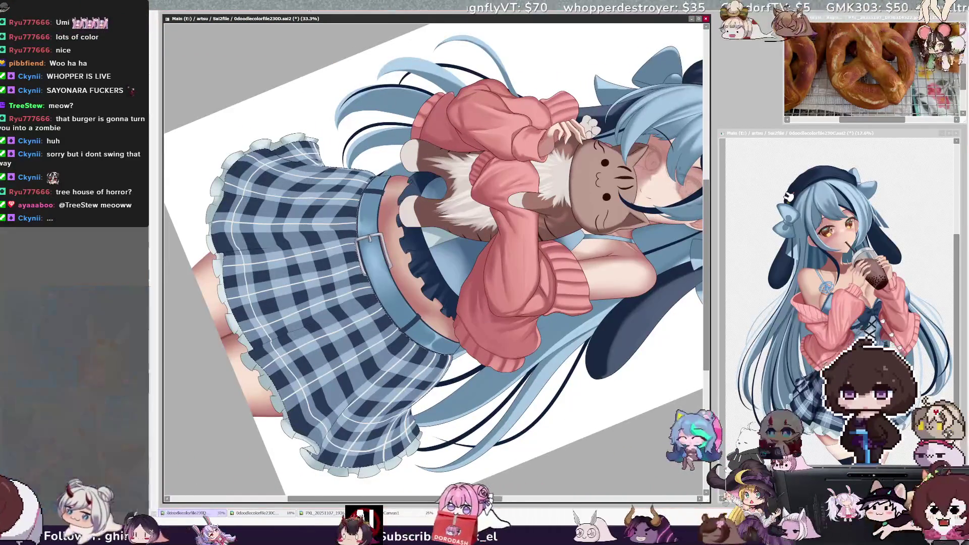
pyautogui.press('Delete')
pyautogui.press('Delete')
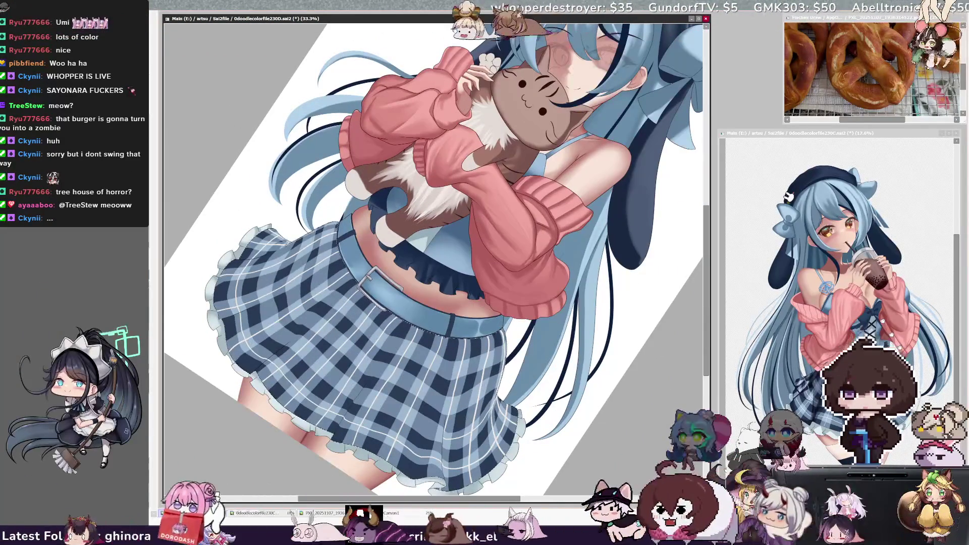
pyautogui.press('Delete')
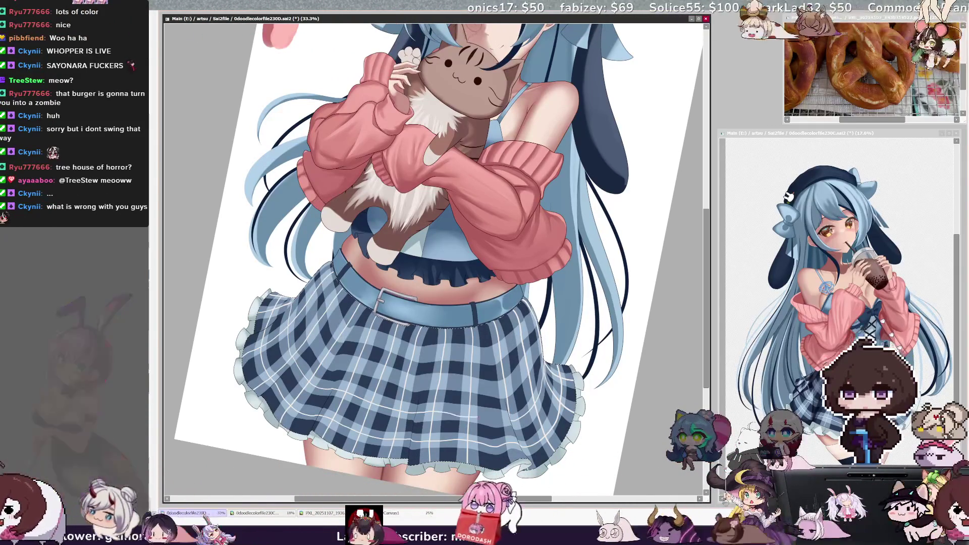
# Turn the view sideways, extend a thin white plaid line down the skirt, then reset rotation to upright.
pyautogui.press('End')
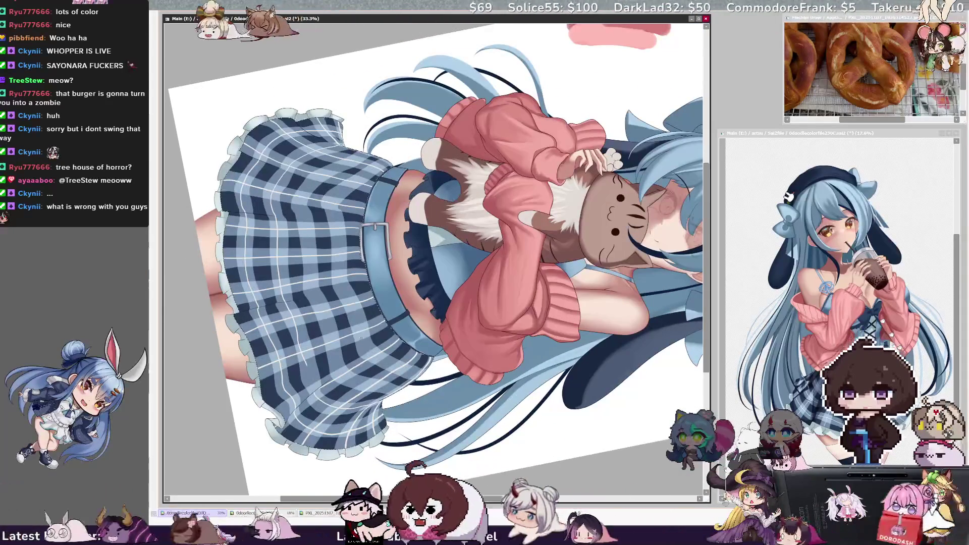
pyautogui.moveTo(299, 290); pyautogui.dragTo(309, 370)
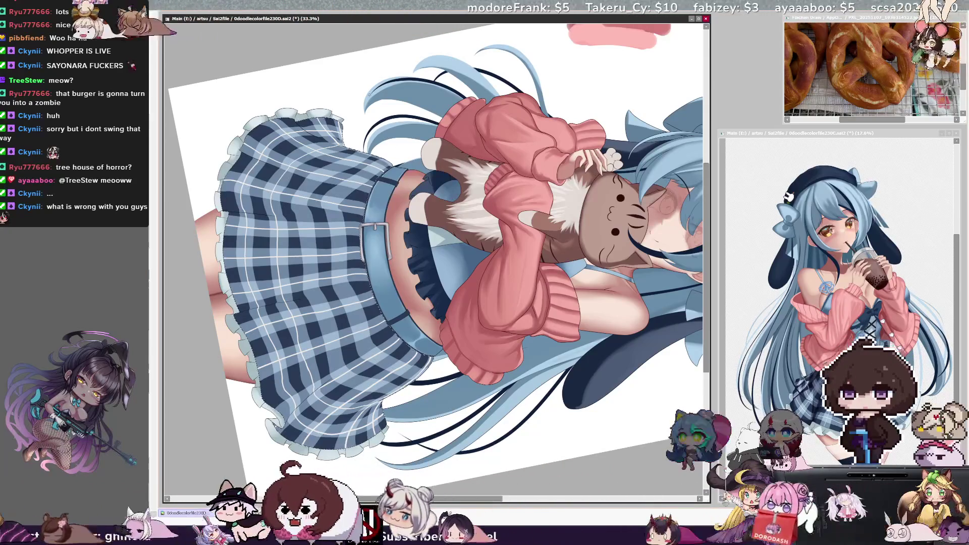
pyautogui.press('Home')
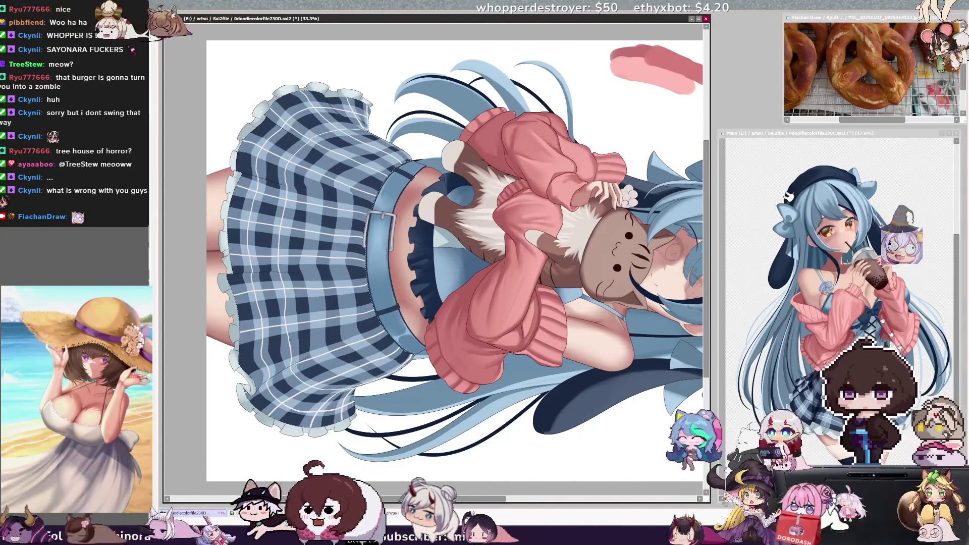
pyautogui.press('Delete')
pyautogui.press('Delete')
pyautogui.press('Delete')
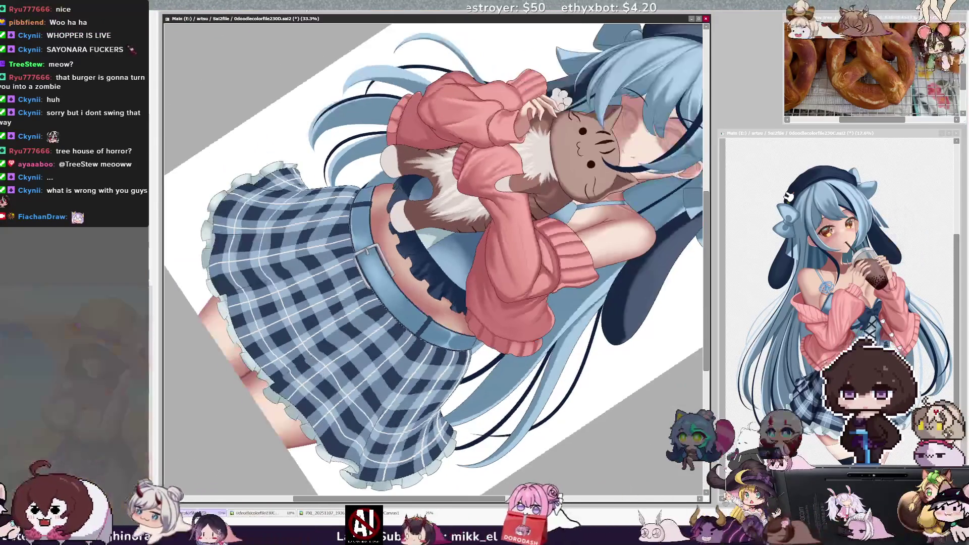
pyautogui.press('Home')
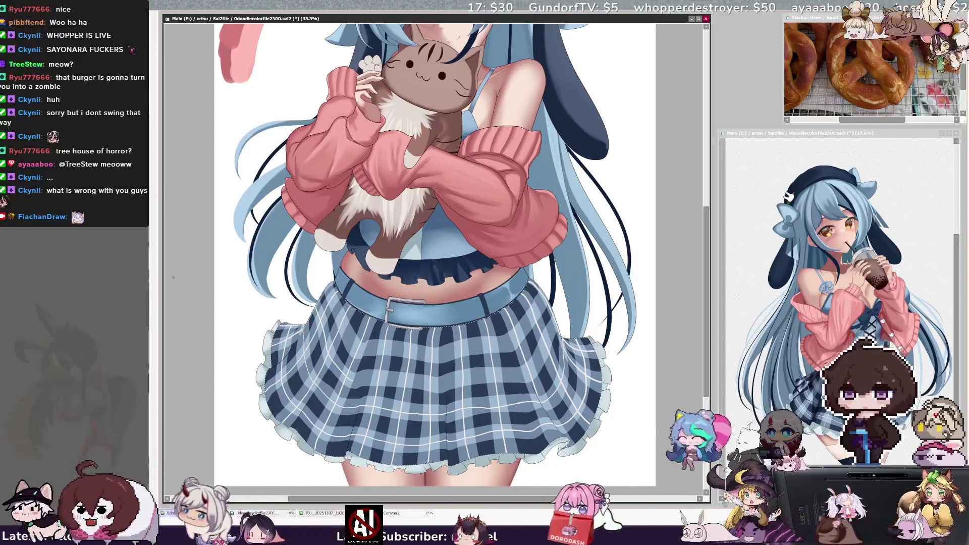
pyautogui.press('Delete')
pyautogui.press('Delete')
pyautogui.press('Delete')
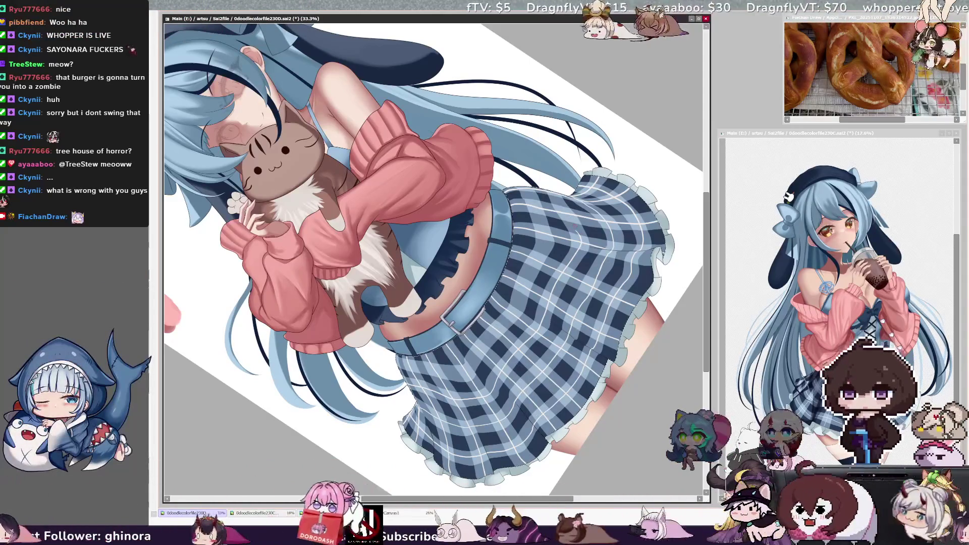
pyautogui.press('Home')
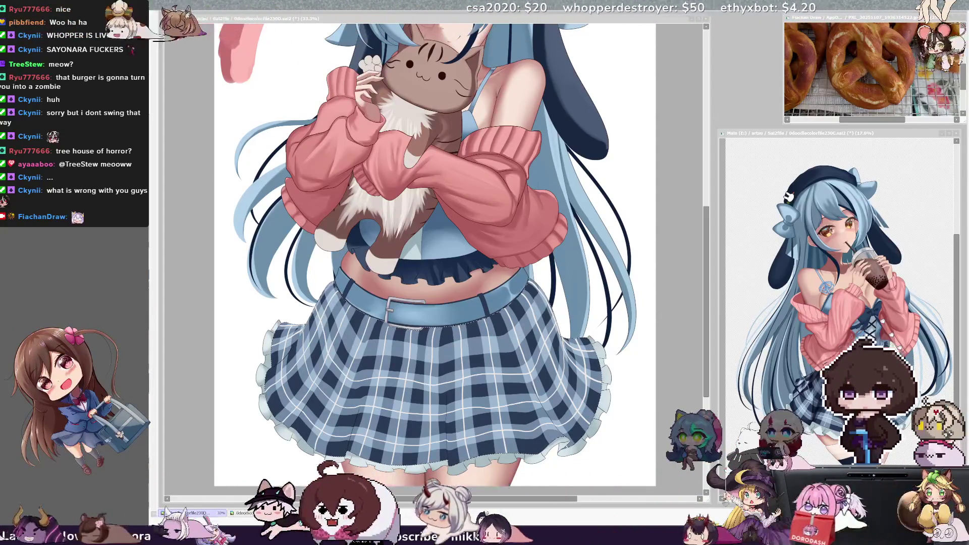
pyautogui.hotkey('alt', 'Tab')
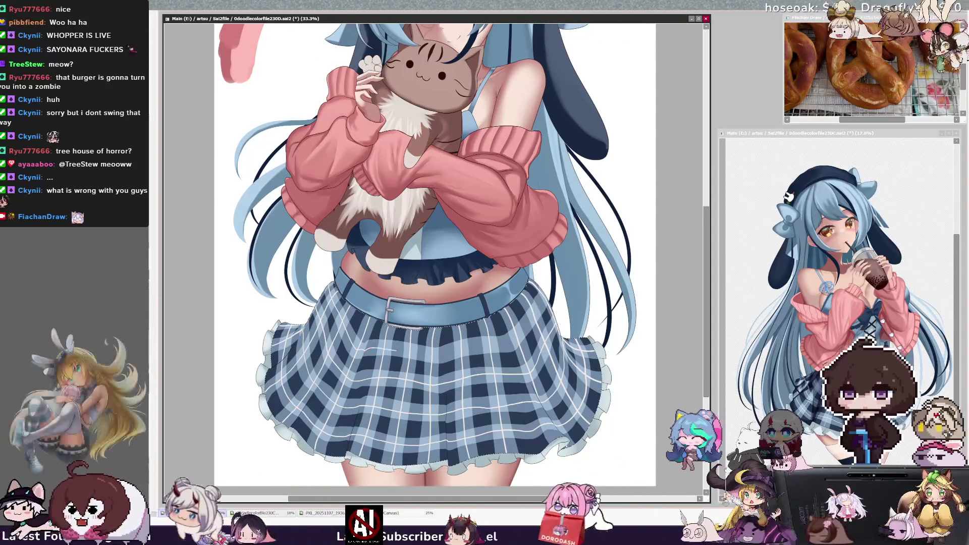
pyautogui.press('Delete')
pyautogui.press('Delete')
pyautogui.press('Delete')
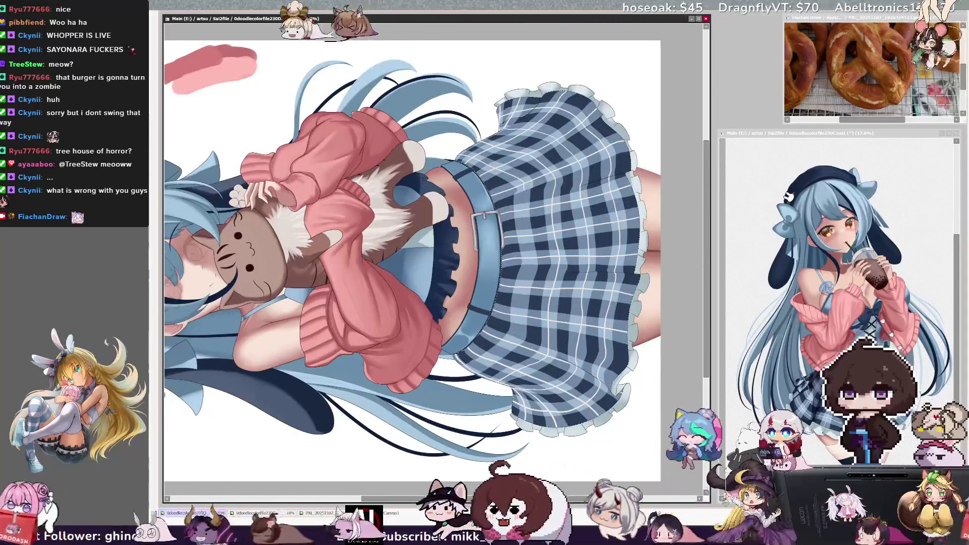
pyautogui.keyDown('ctrl'); pyautogui.keyDown('shift'); pyautogui.click(527, 203); pyautogui.keyUp('shift'); pyautogui.keyUp('ctrl')
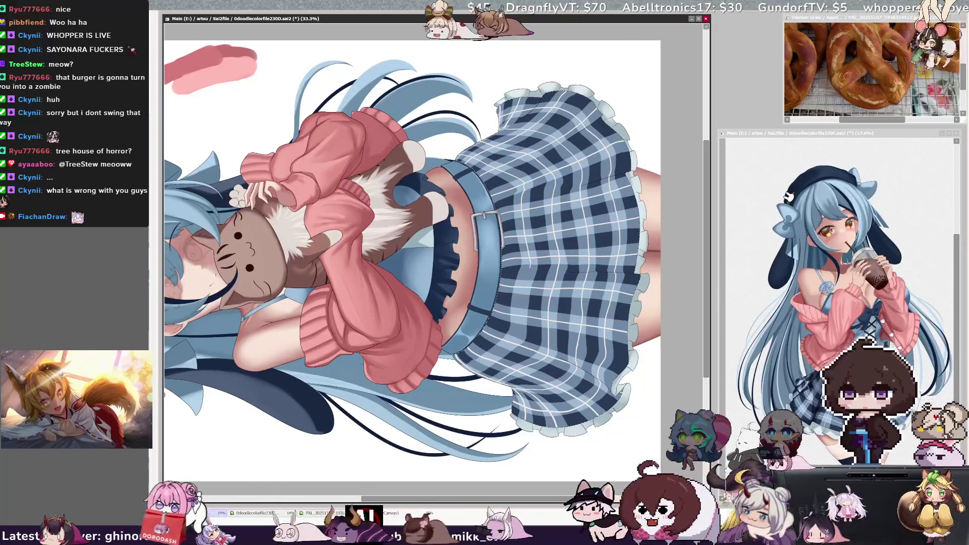
pyautogui.moveTo(525, 276); pyautogui.dragTo(519, 317)
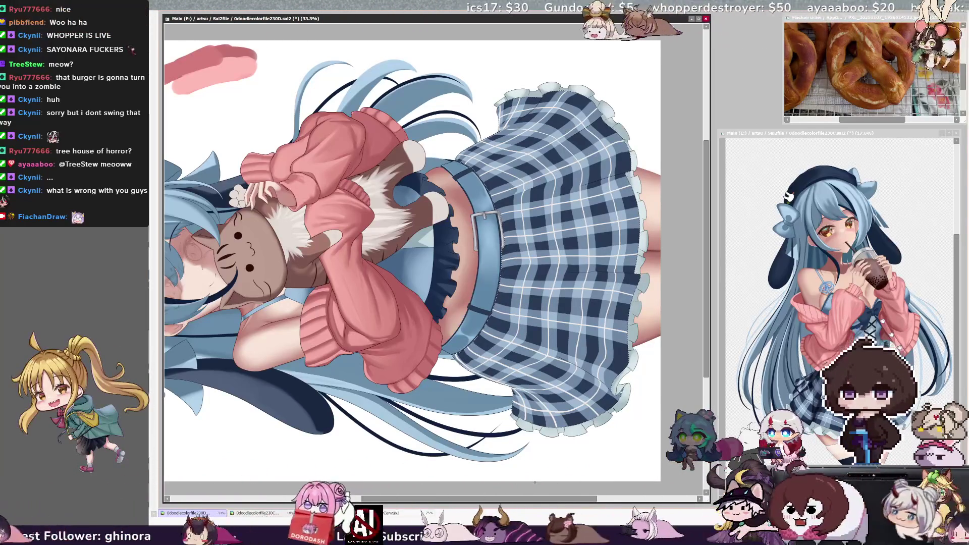
pyautogui.moveTo(543, 499); pyautogui.dragTo(564, 499)
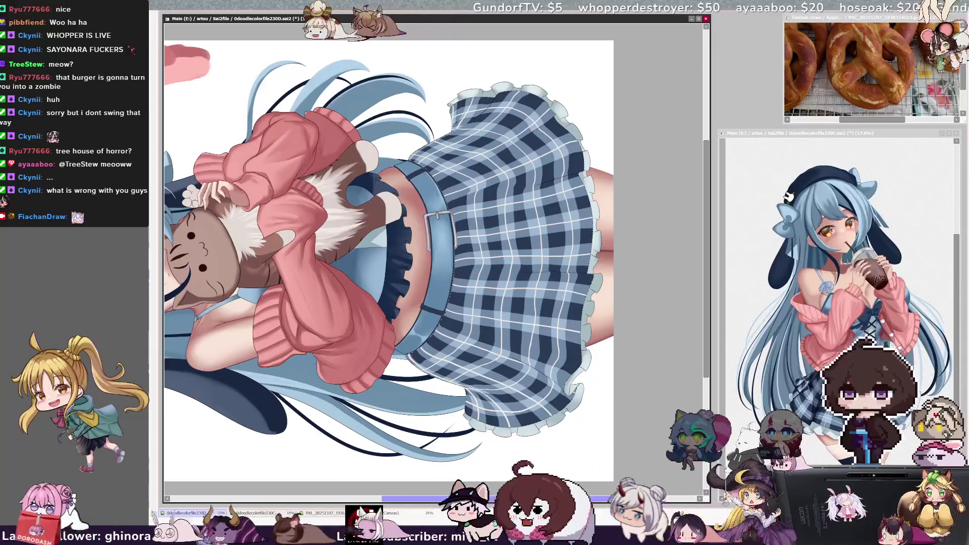
pyautogui.press('h')
pyautogui.press('Home')
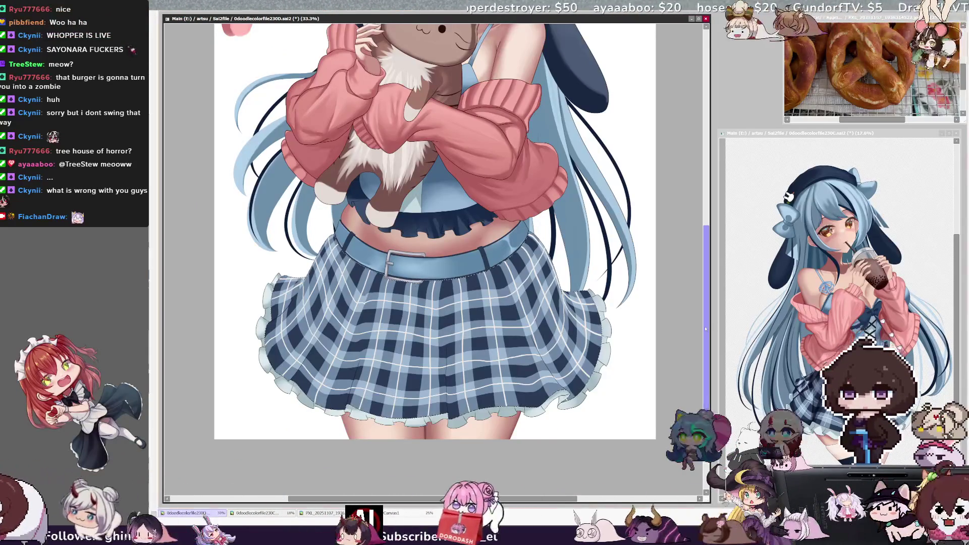
pyautogui.moveTo(707, 343); pyautogui.dragTo(696, 330)
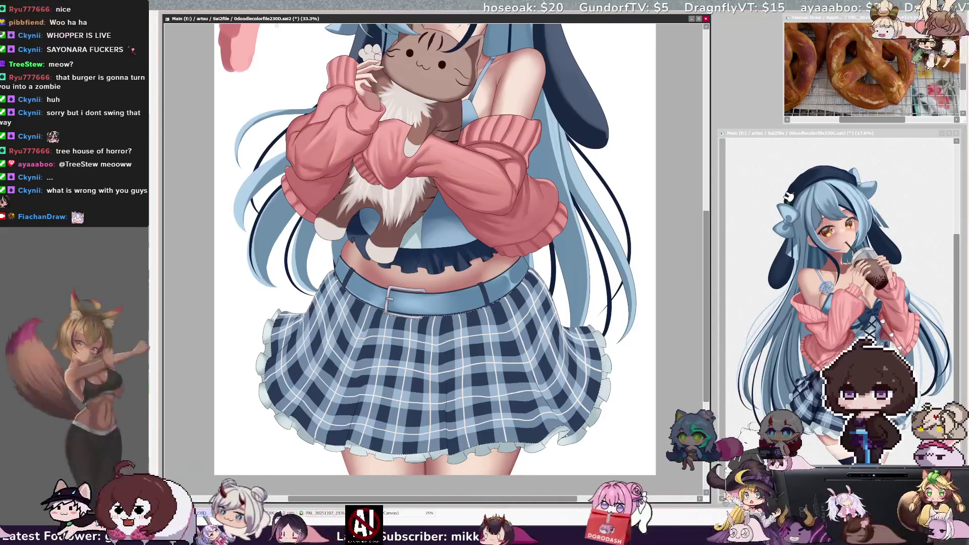
pyautogui.press('-')
pyautogui.moveTo(706, 252); pyautogui.dragTo(706, 225)
pyautogui.moveTo(548, 498); pyautogui.dragTo(563, 498)
pyautogui.moveTo(706, 253); pyautogui.dragTo(706, 241)
pyautogui.click(871, 133)
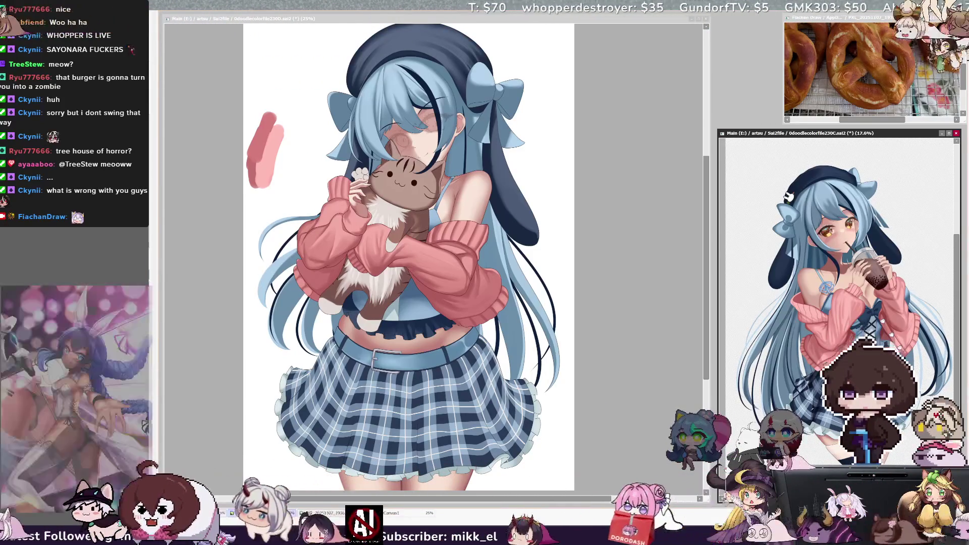
pyautogui.click(587, 502)
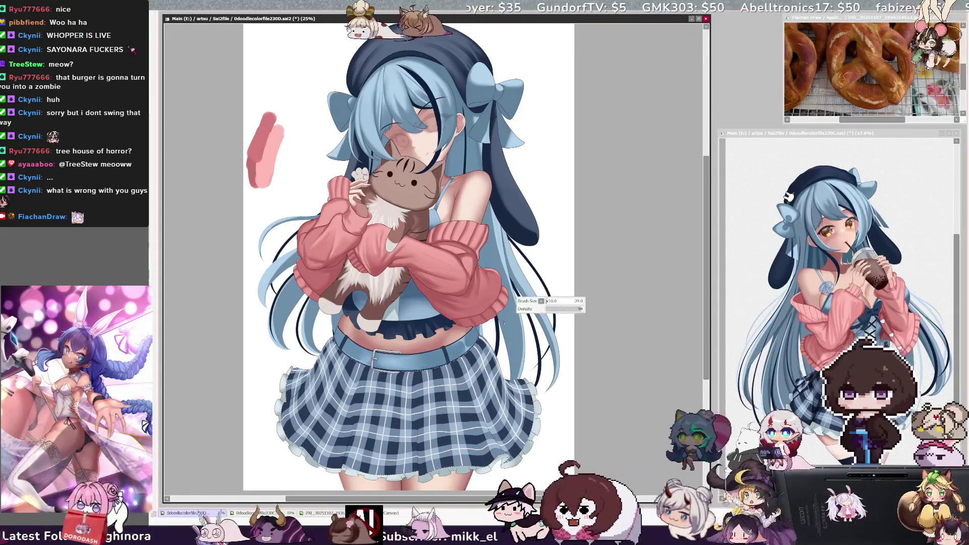
pyautogui.scroll(-2, 409, 252)
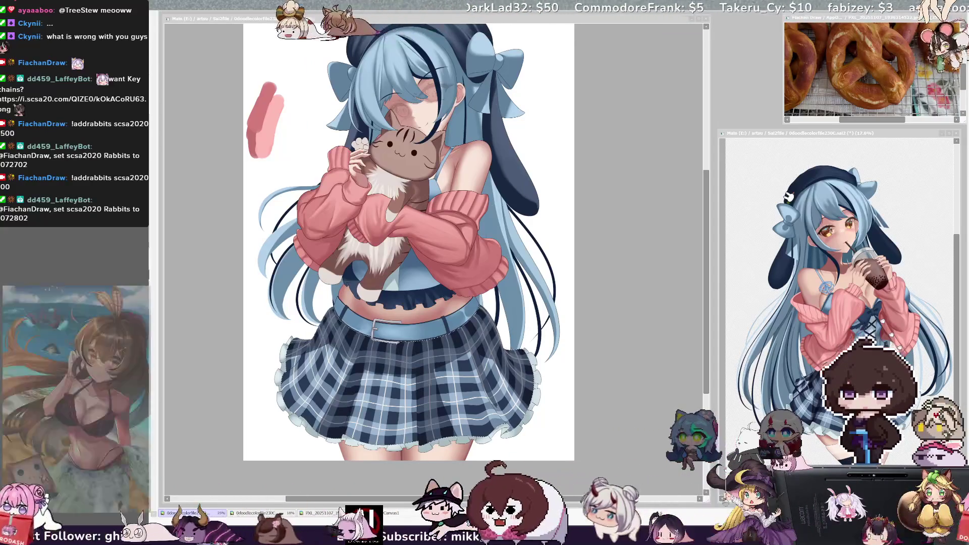
pyautogui.click(382, 20)
pyautogui.scroll(-3, 466, 390)
pyautogui.scroll(3, 437, 345)
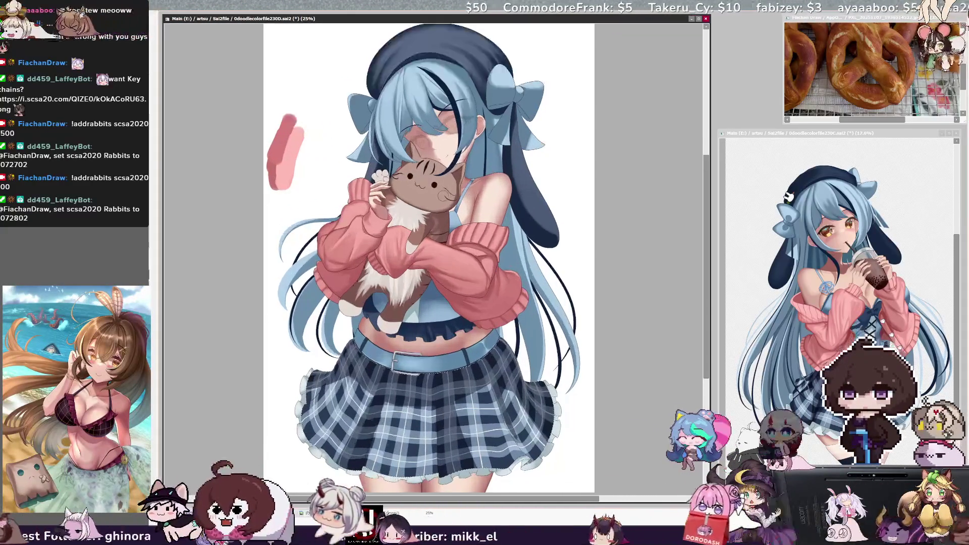
pyautogui.scroll(-1, 449, 159)
pyautogui.scroll(1, 425, 207)
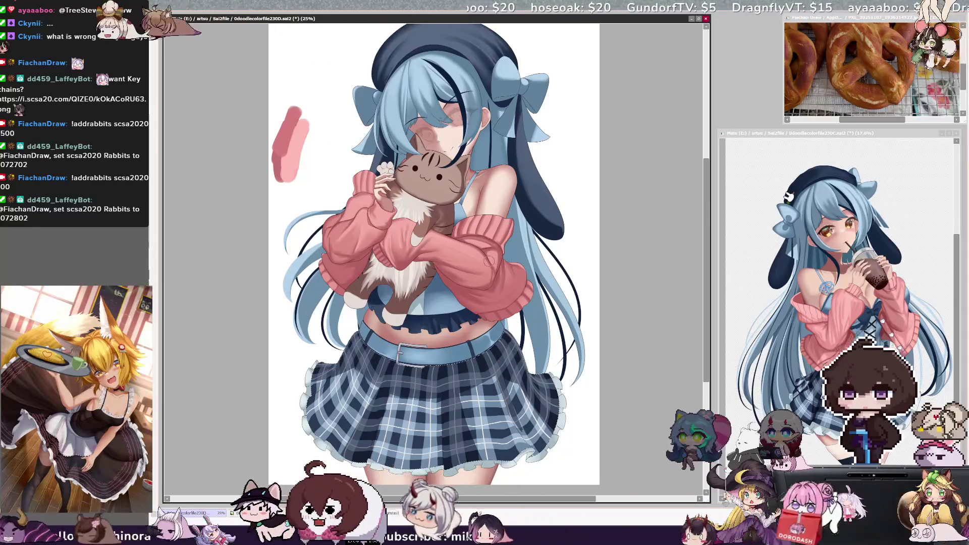
pyautogui.moveTo(481, 261); pyautogui.dragTo(518, 170)
pyautogui.scroll(2, 487, 180)
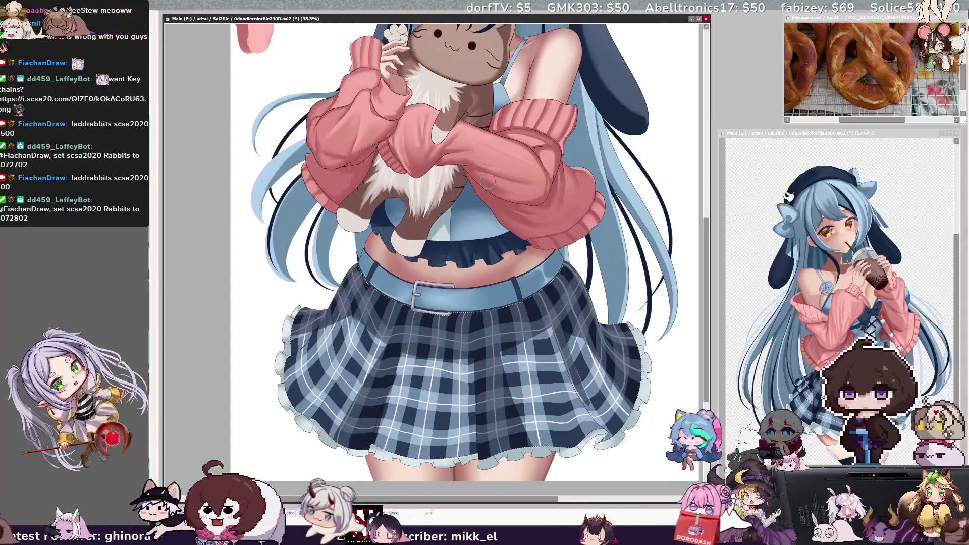
pyautogui.scroll(-1, 707, 308)
pyautogui.hscroll(1, 560, 502)
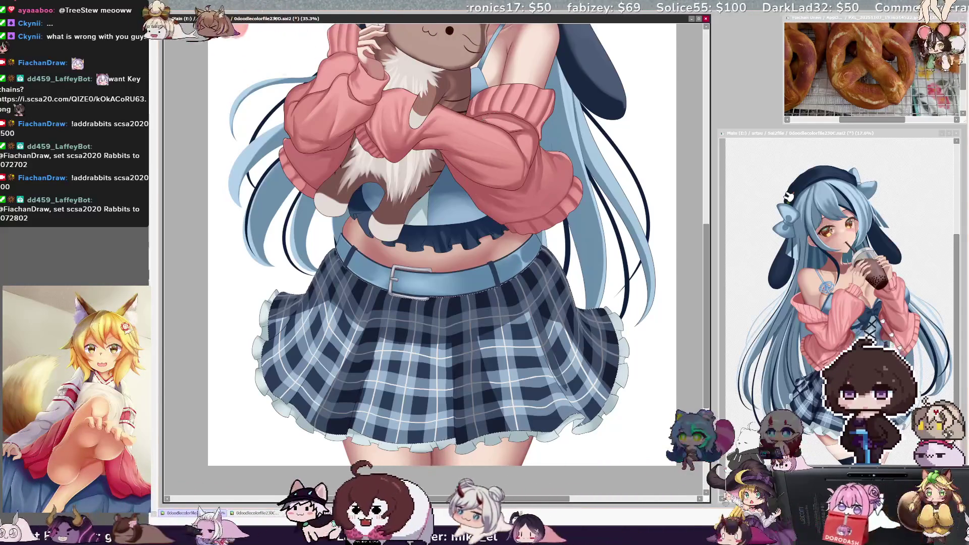
pyautogui.press('-')
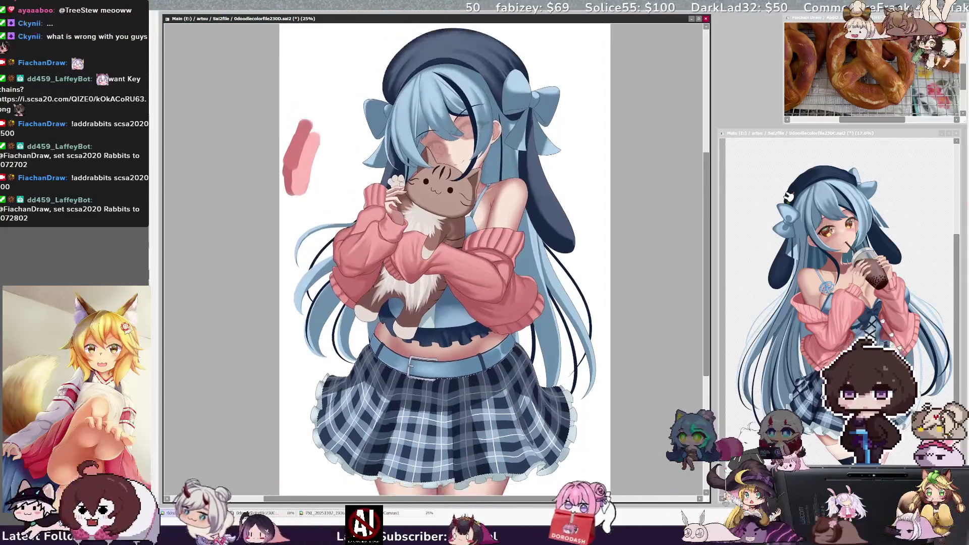
pyautogui.scroll(-1, 444, 243)
pyautogui.hscroll(1, 434, 252)
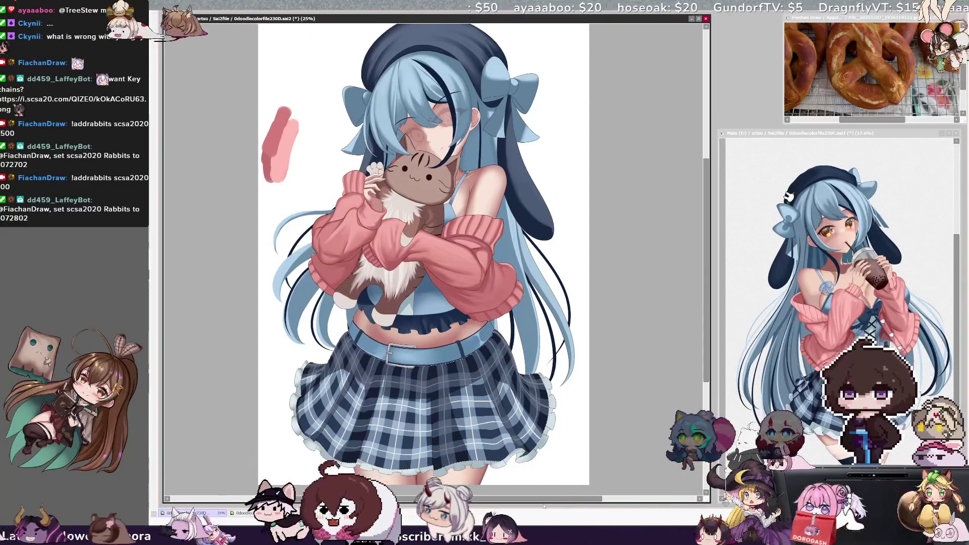
pyautogui.moveTo(513, 499); pyautogui.dragTo(517, 501)
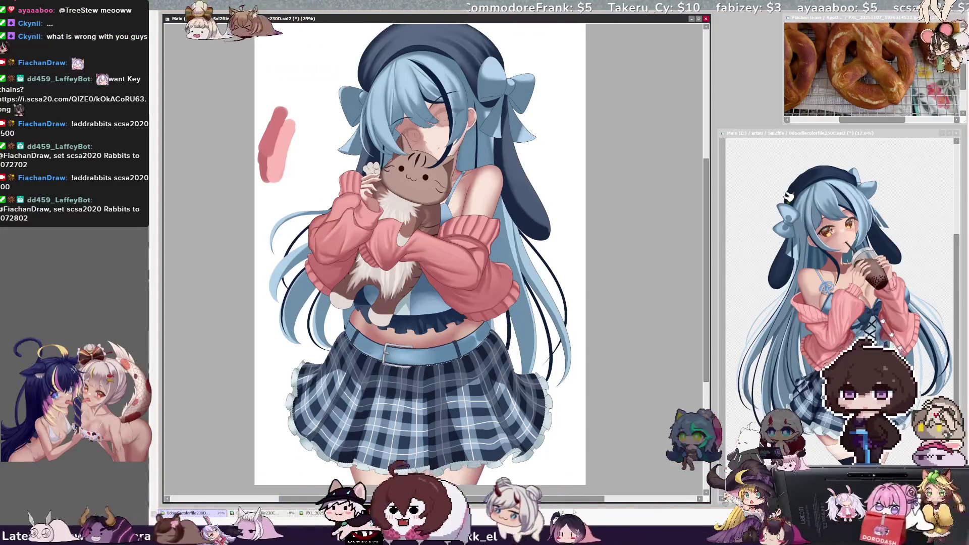
pyautogui.hscroll(-1, 428, 252)
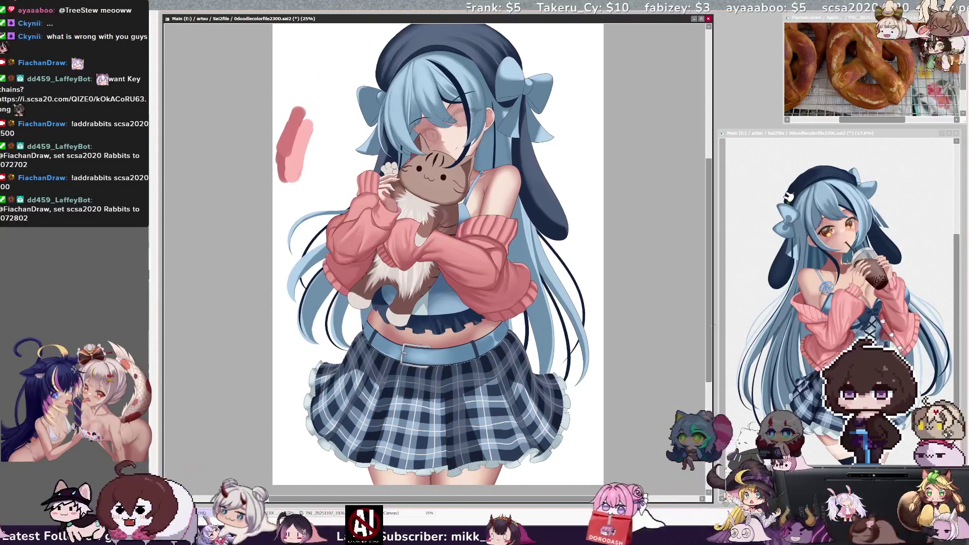
pyautogui.moveTo(713, 325); pyautogui.dragTo(710, 324)
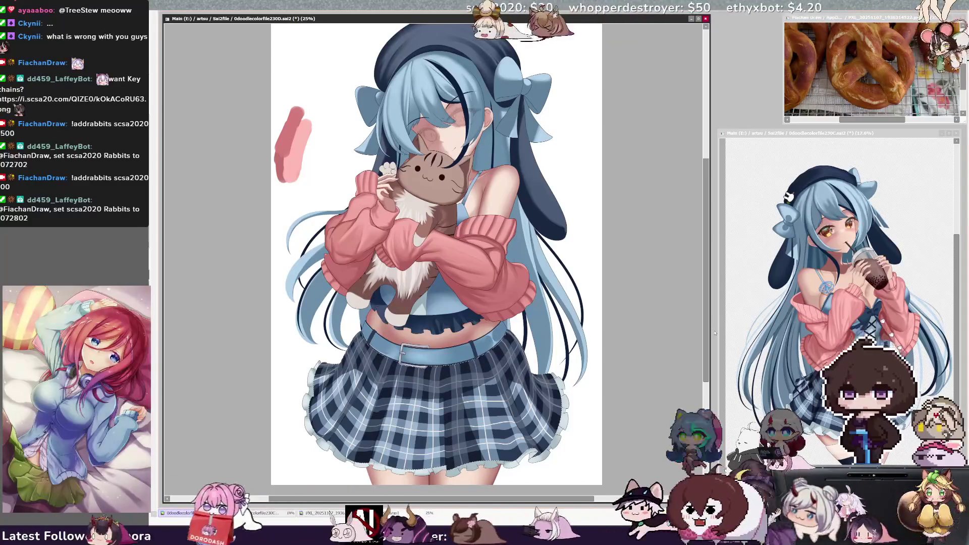
pyautogui.hscroll(-1, 684, 400)
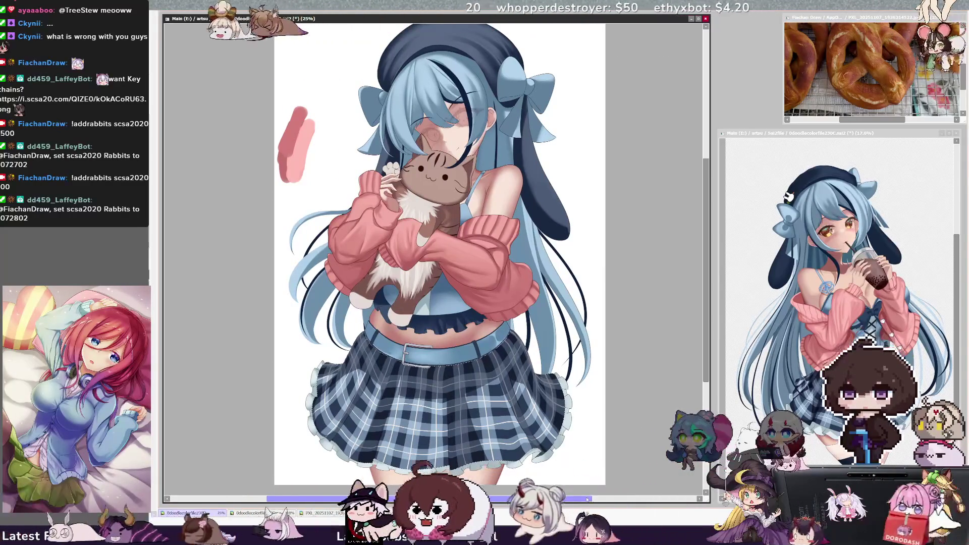
pyautogui.scroll(-1, 683, 399)
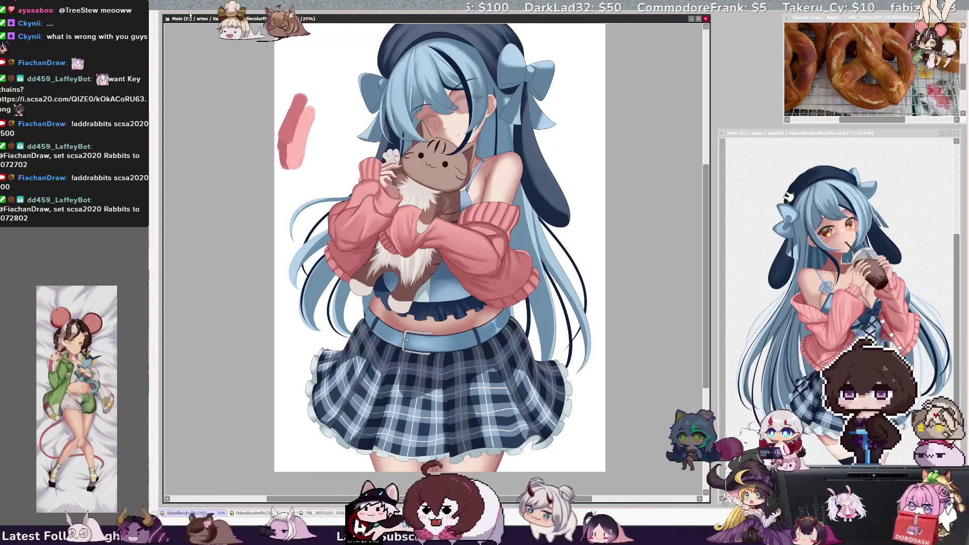
pyautogui.moveTo(585, 499); pyautogui.dragTo(595, 500)
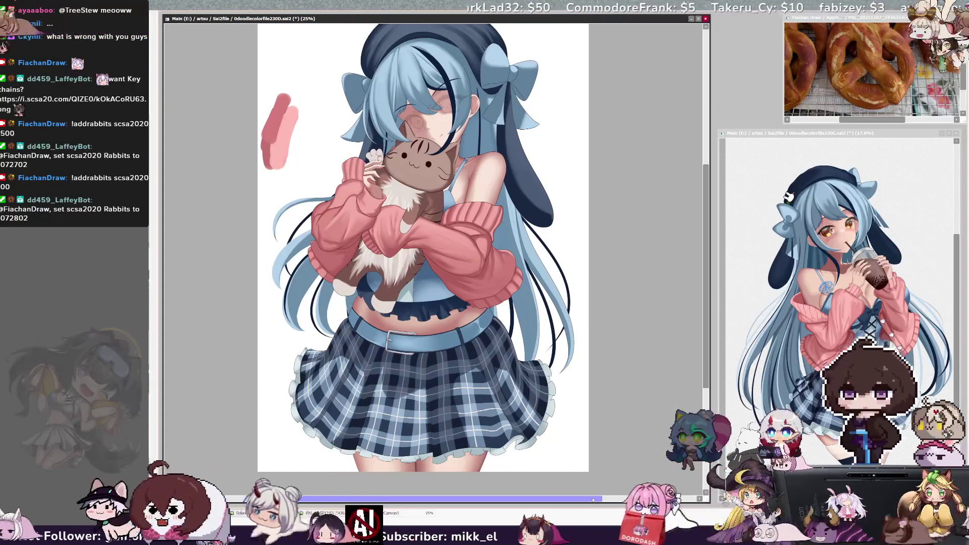
pyautogui.moveTo(707, 367); pyautogui.dragTo(709, 371)
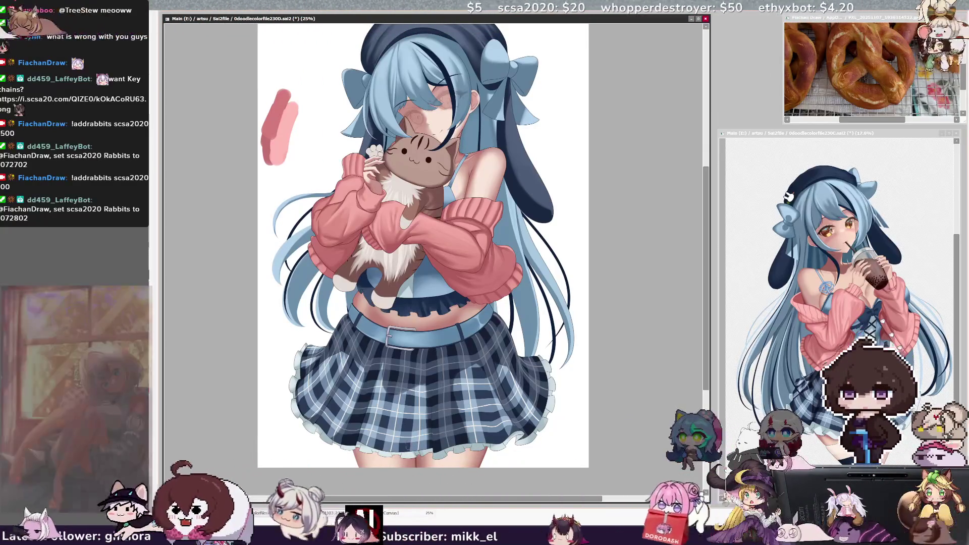
pyautogui.click(153, 270)
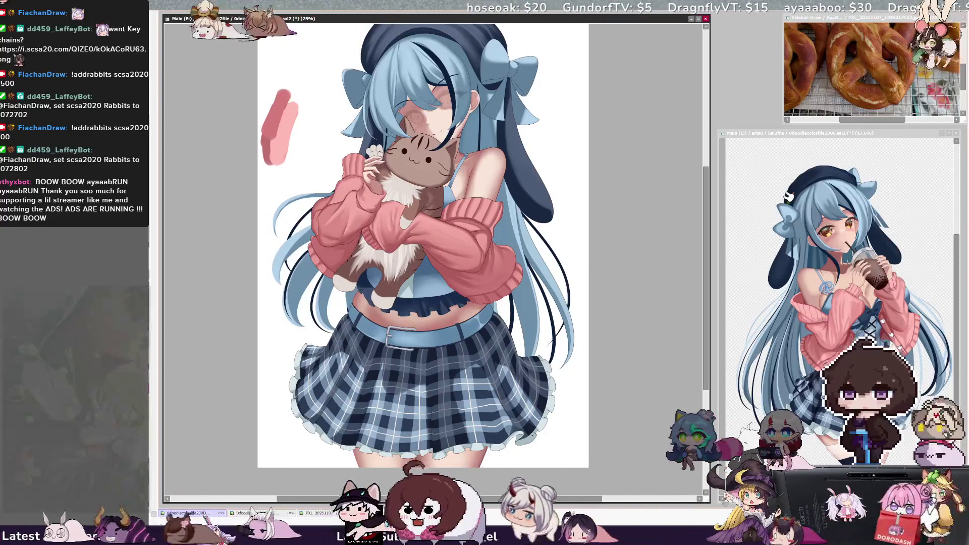
pyautogui.moveTo(544, 374); pyautogui.dragTo(544, 373)
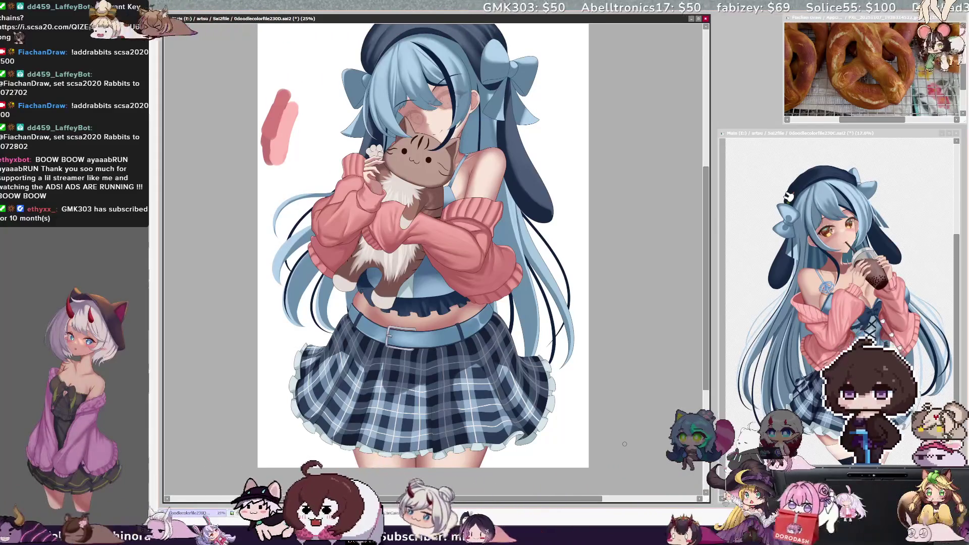
pyautogui.moveTo(551, 493); pyautogui.dragTo(569, 493)
pyautogui.scroll(2, 706, 377)
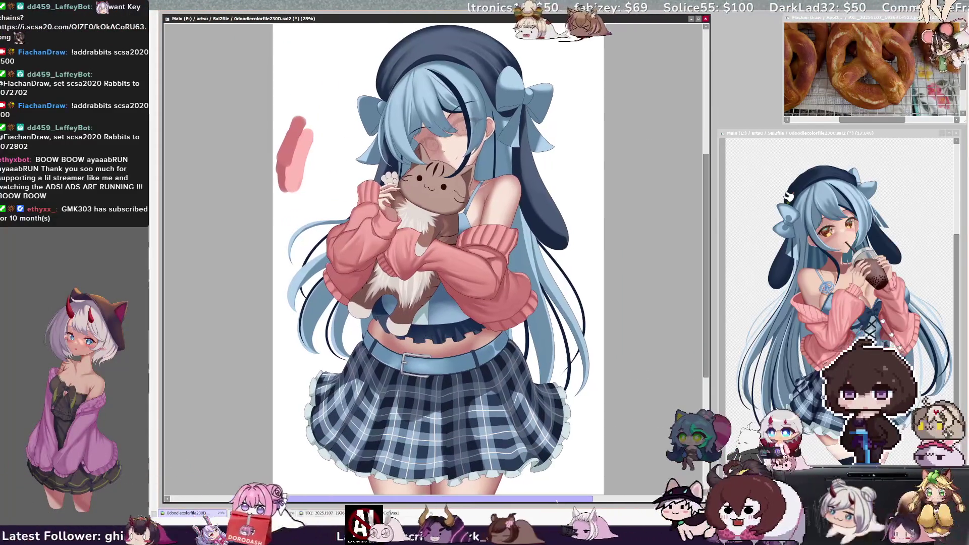
pyautogui.scroll(-1, 706, 380)
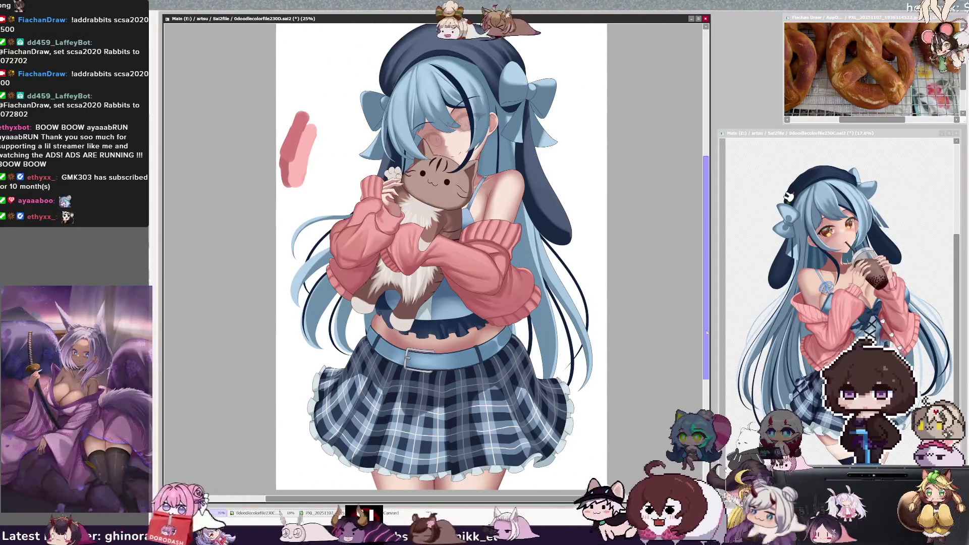
pyautogui.scroll(-1, 442, 243)
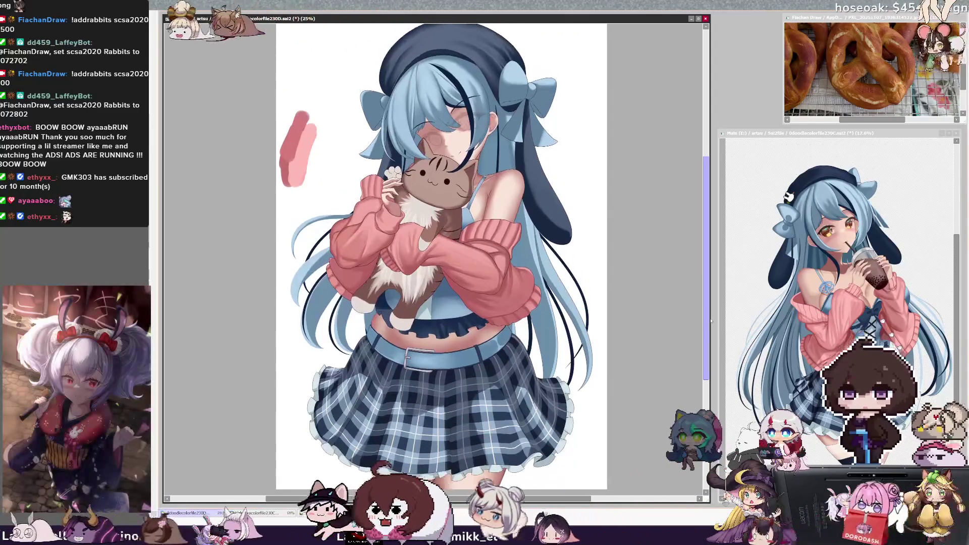
pyautogui.press('h')
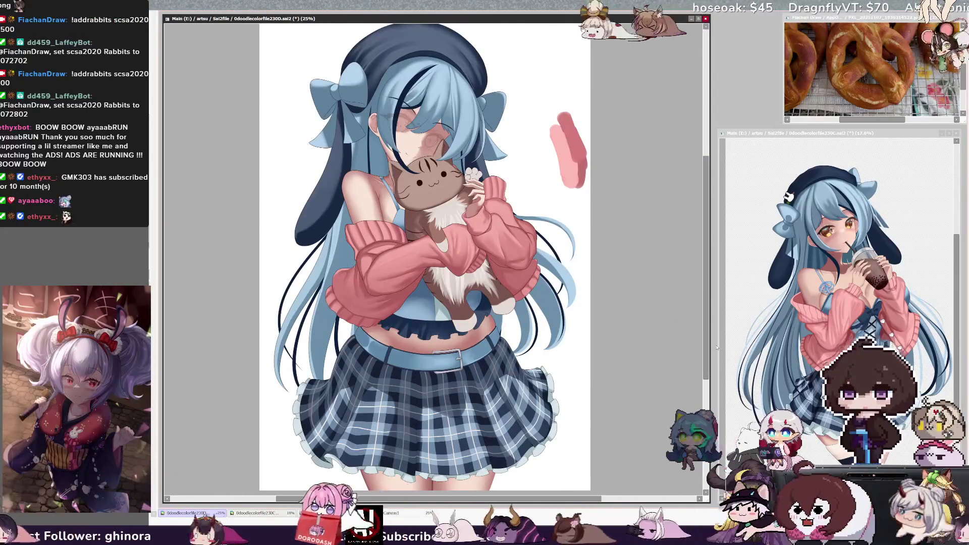
pyautogui.press('h')
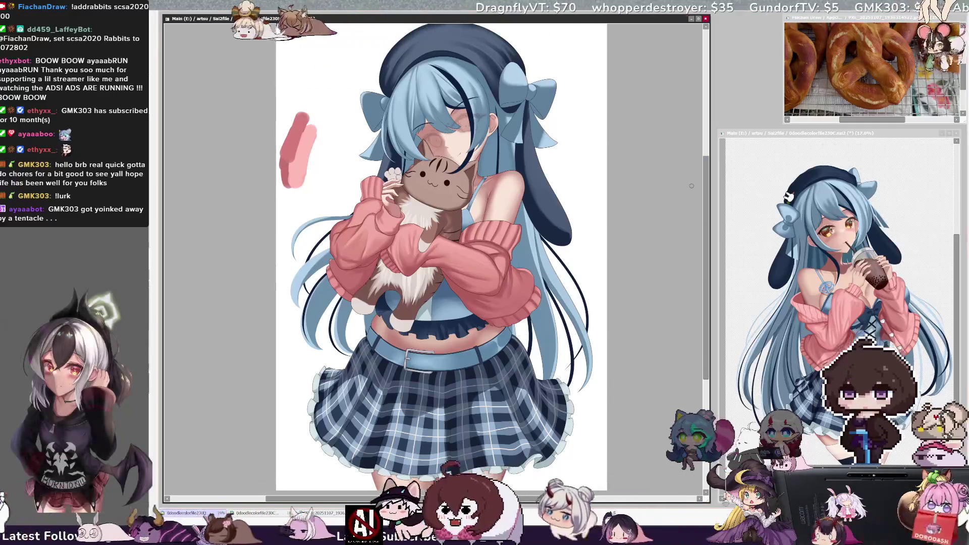
pyautogui.scroll(-2, 563, 213)
pyautogui.scroll(1, 576, 230)
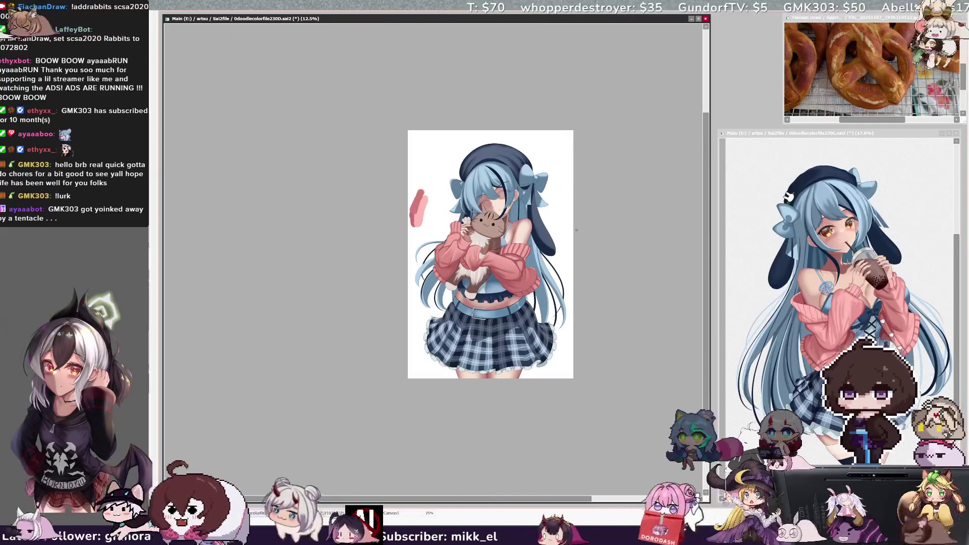
pyautogui.scroll(2, 565, 260)
pyautogui.scroll(-2, 565, 260)
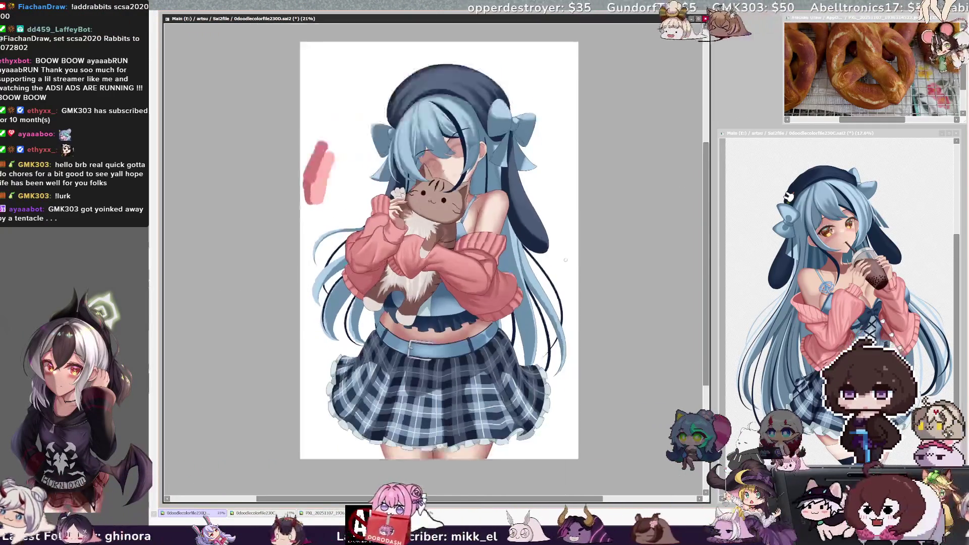
pyautogui.scroll(1, 580, 233)
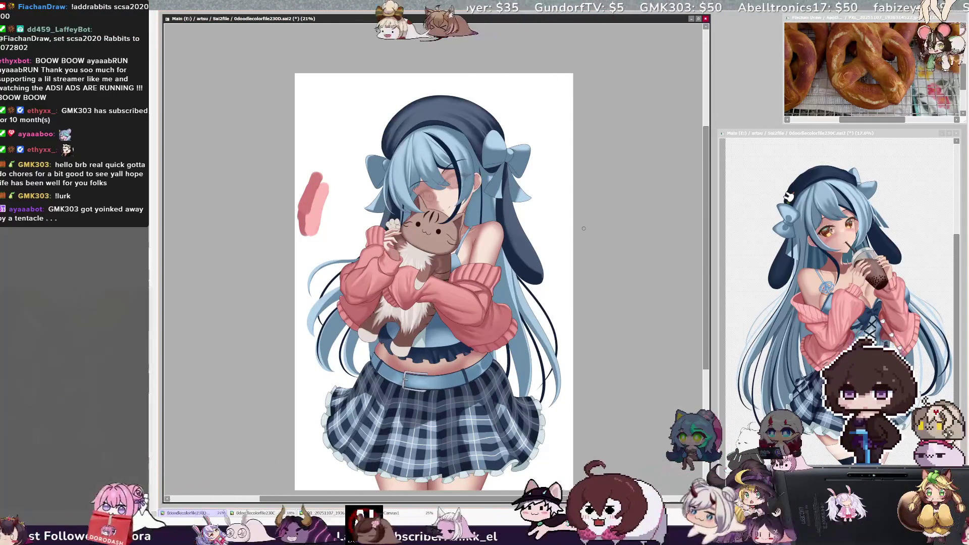
pyautogui.scroll(-1, 583, 229)
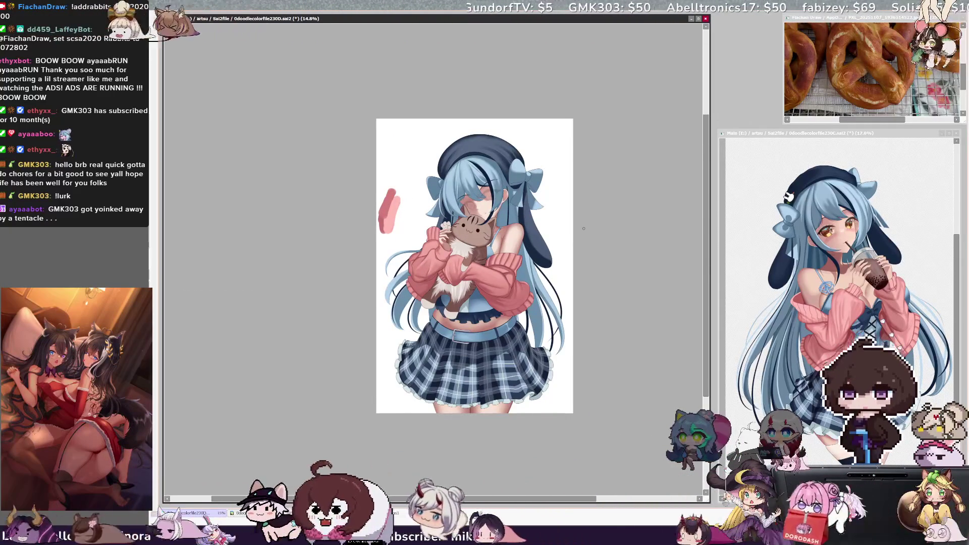
pyautogui.scroll(1, 640, 313)
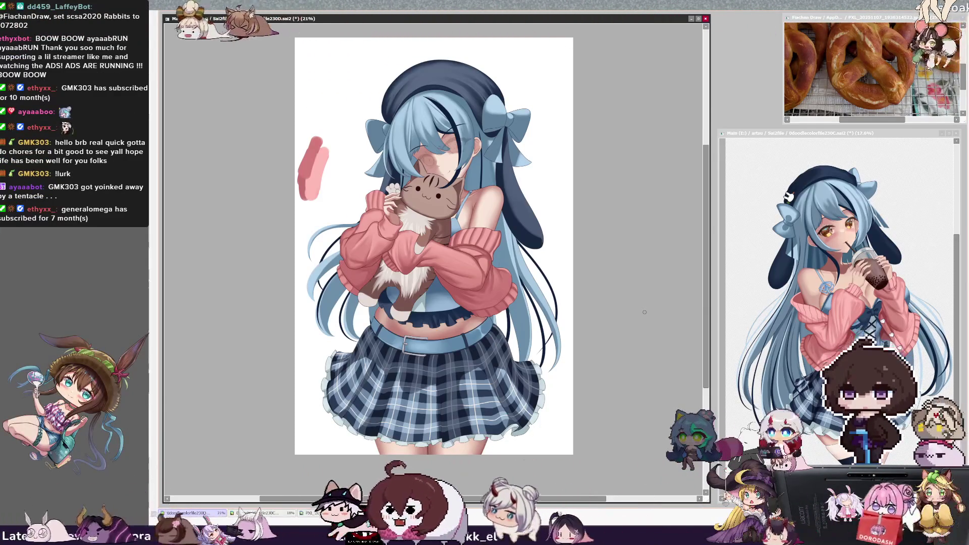
# Pan up to the girl's upper body and the cat, zooming in to 33.3%.
pyautogui.moveTo(706, 247); pyautogui.dragTo(703, 233)
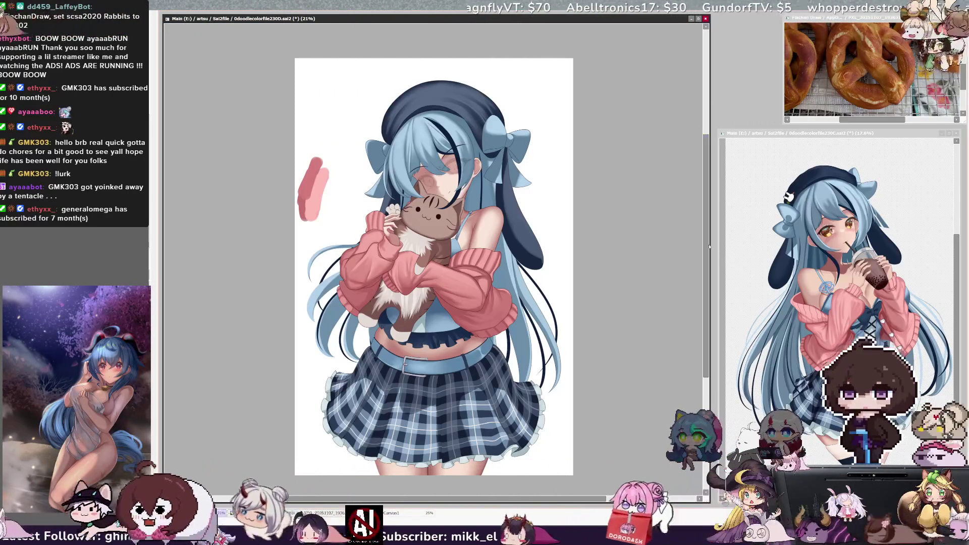
pyautogui.scroll(1, 707, 250)
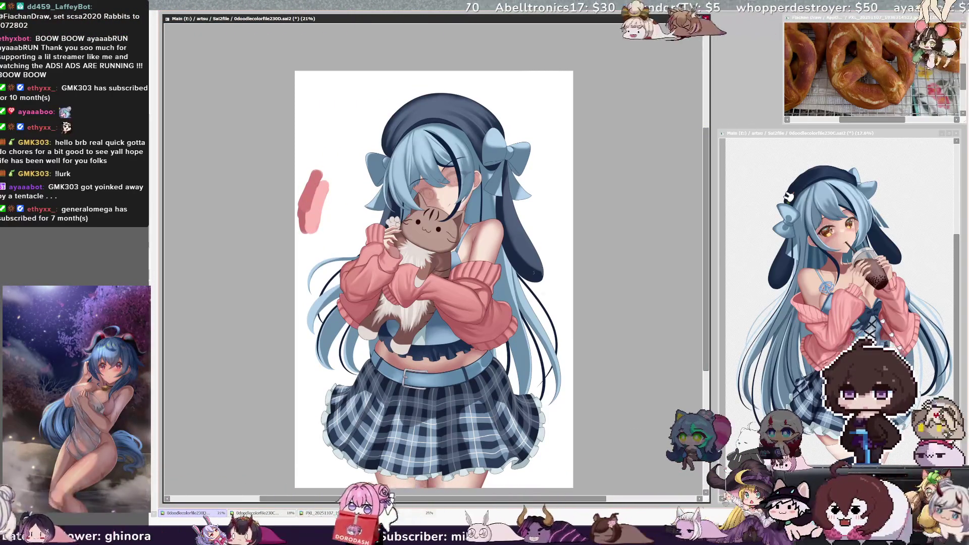
pyautogui.hotkey('ctrl', '+')
pyautogui.hotkey('ctrl', '+')
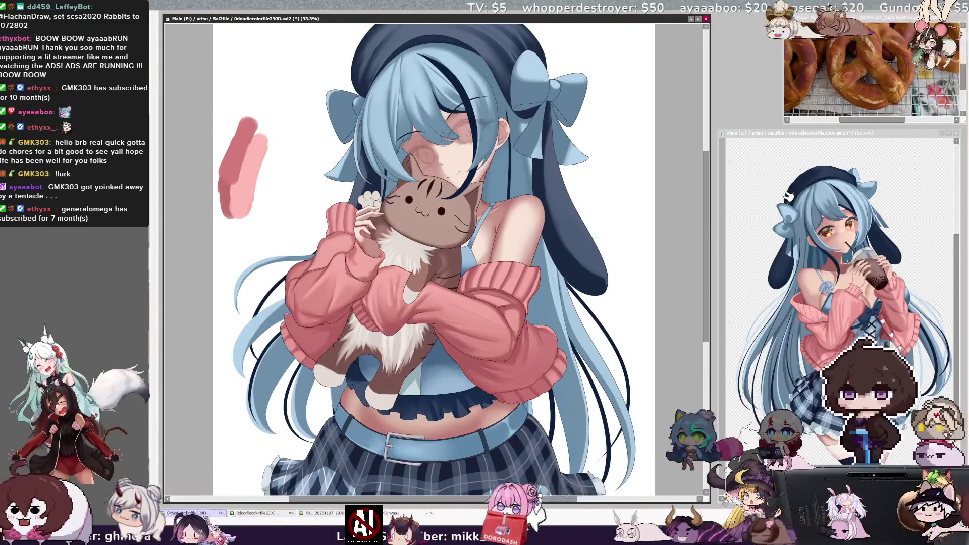
# Shrink the brush slightly below 76.0, then refocus the main canvas and scroll up.
pyautogui.hscroll(1, 542, 248)
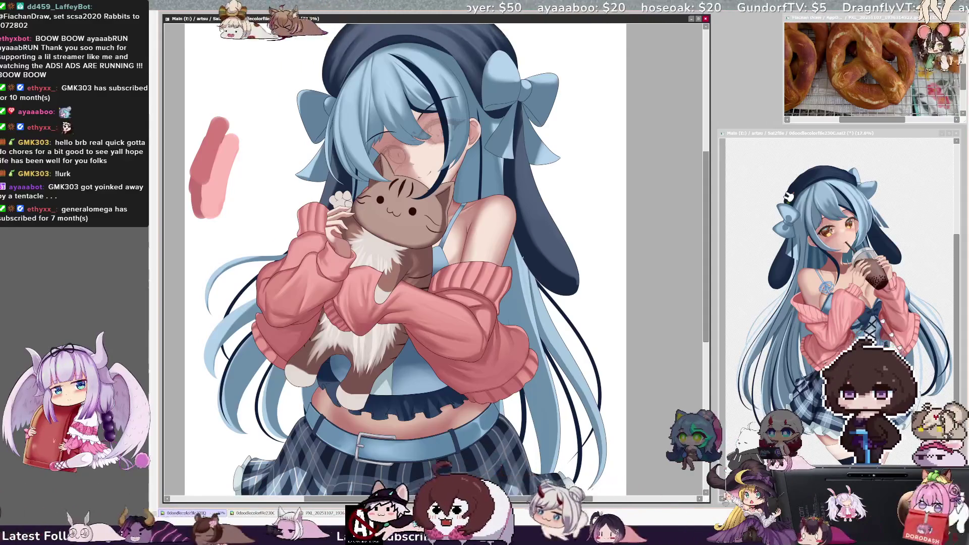
pyautogui.press(']')
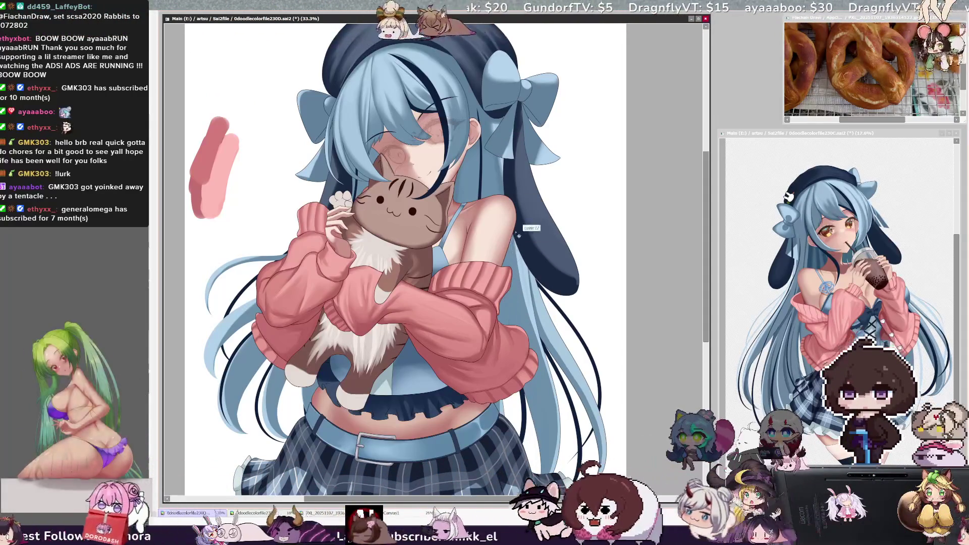
pyautogui.press('[')
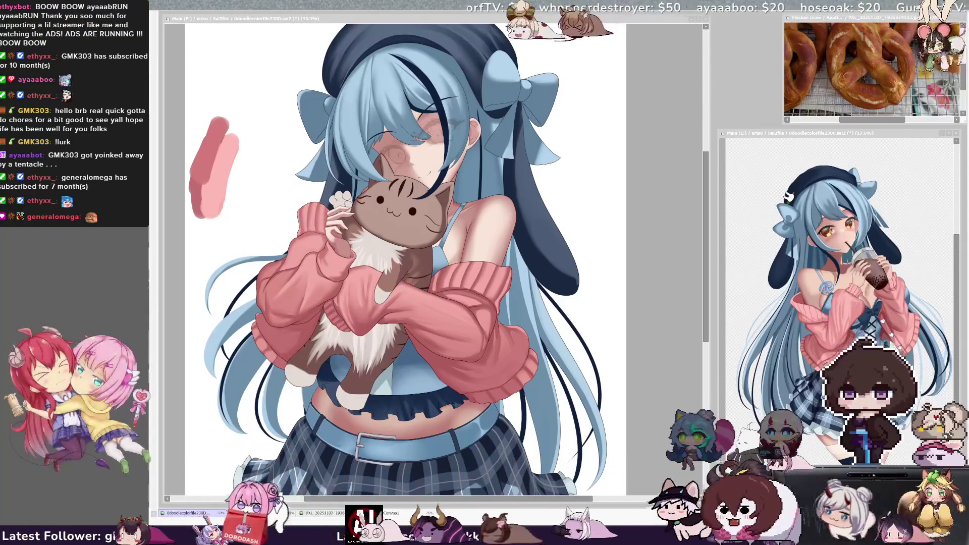
pyautogui.click(659, 238)
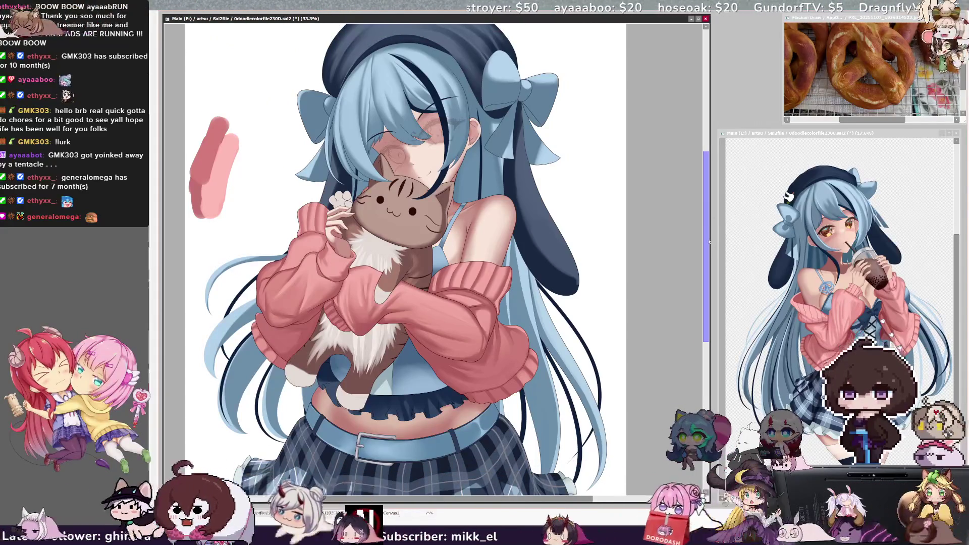
pyautogui.scroll(2, 707, 248)
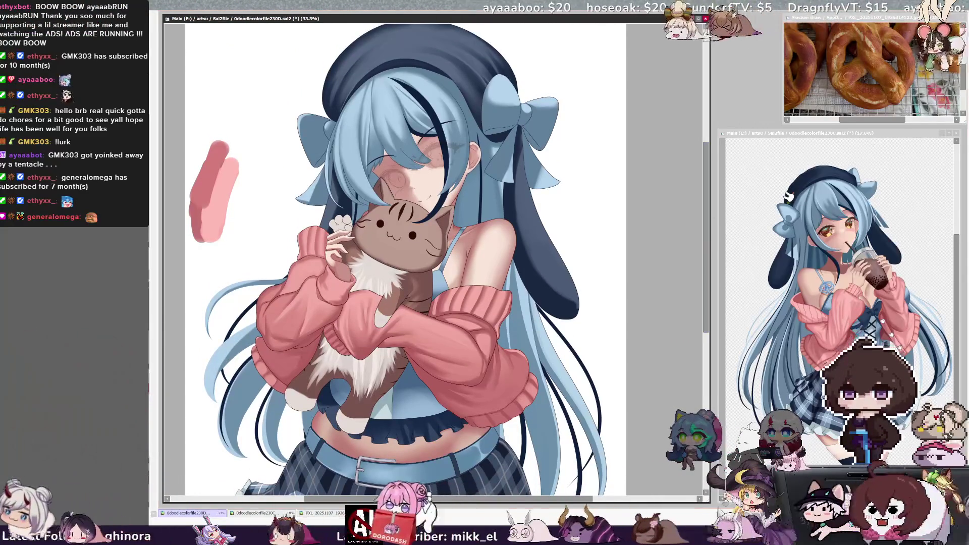
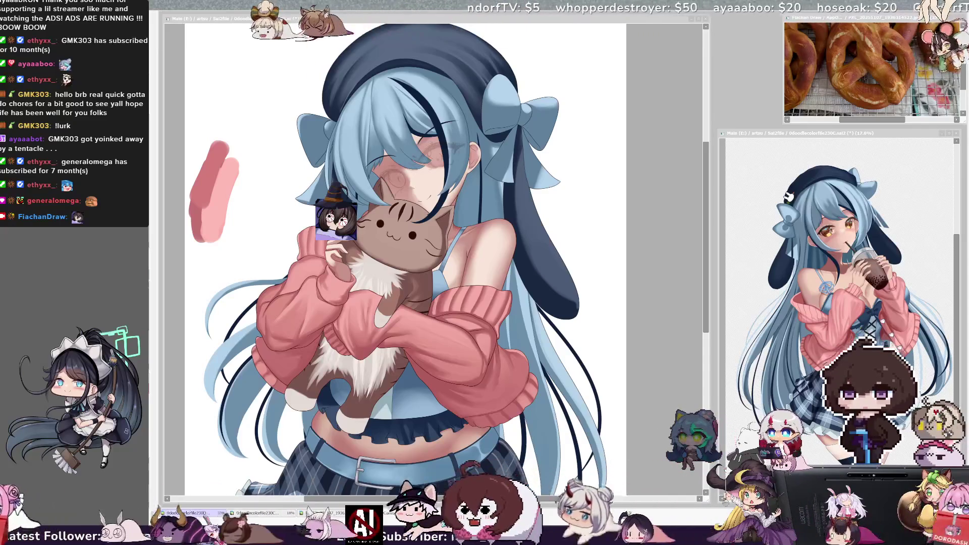
# Scroll the canvas and zoom out from 33.3% to 25% so the whole figure fits.
pyautogui.click(708, 258)
pyautogui.moveTo(708, 258); pyautogui.dragTo(708, 319)
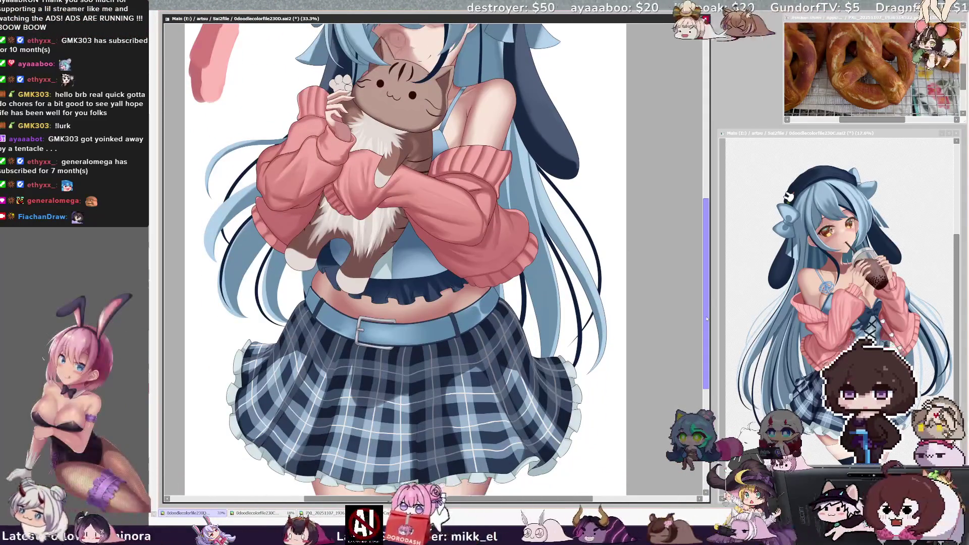
pyautogui.moveTo(708, 356); pyautogui.dragTo(706, 303)
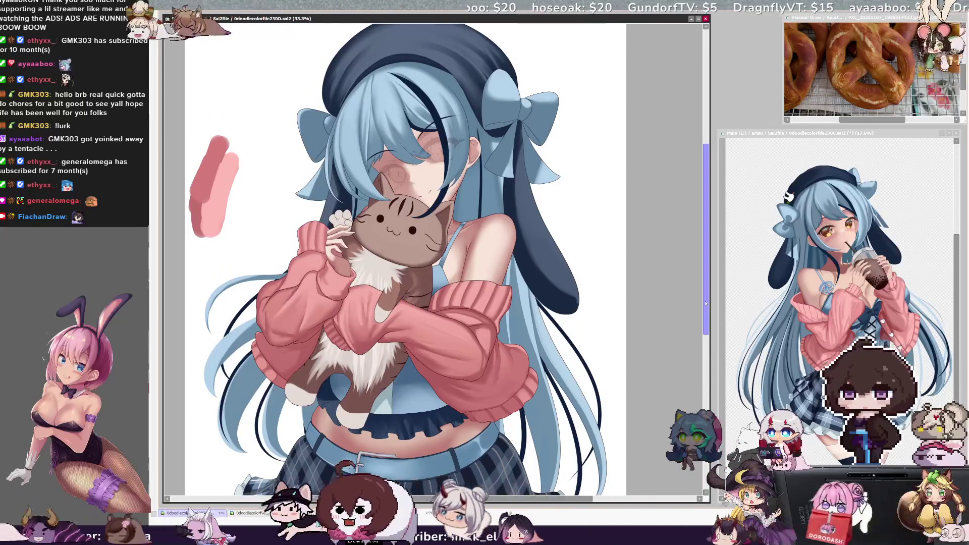
pyautogui.moveTo(706, 303)
pyautogui.mouseDown()
pyautogui.moveTo(704, 385)
pyautogui.moveTo(705, 370)
pyautogui.mouseUp()
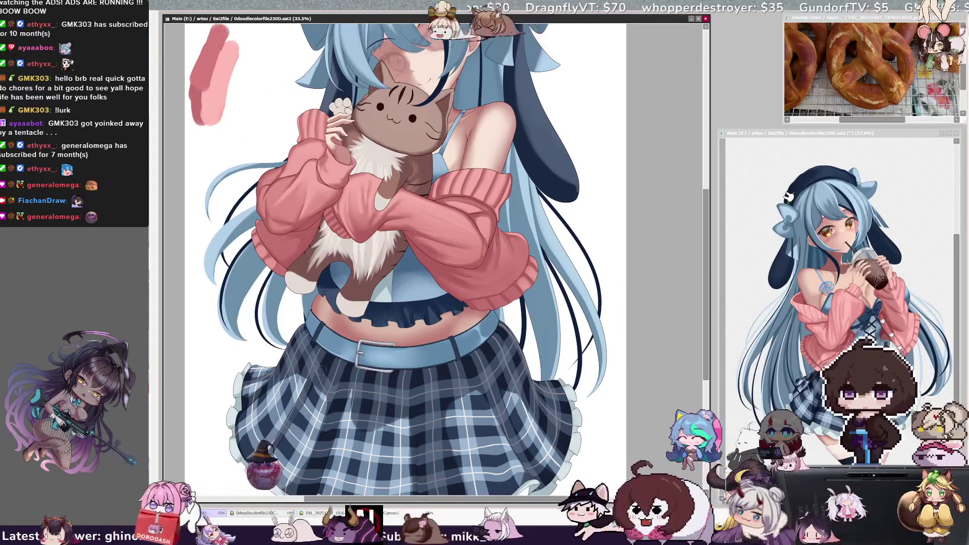
pyautogui.click(325, 364)
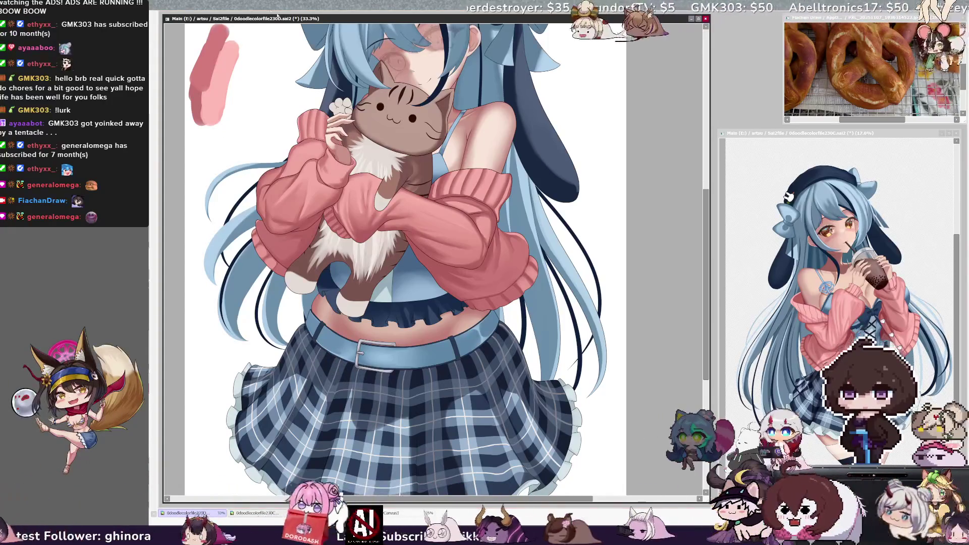
pyautogui.hotkey('ctrl', '-')
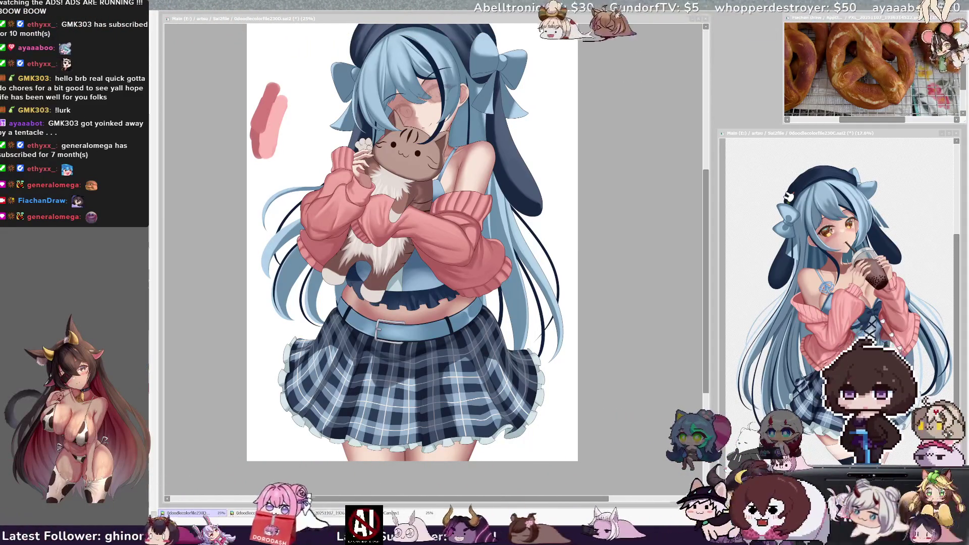
pyautogui.hotkey('alt', 'Tab')
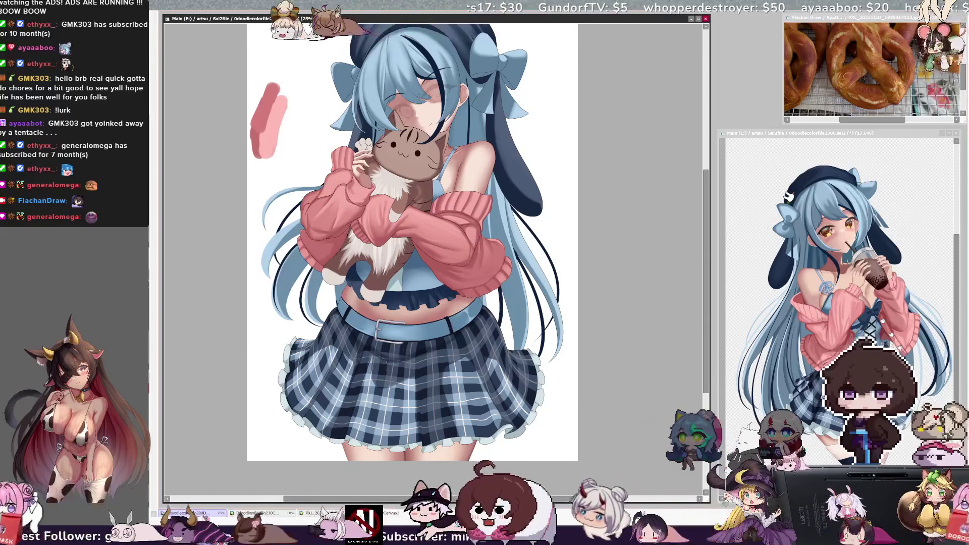
pyautogui.press('End')
pyautogui.press('End')
pyautogui.press('End')
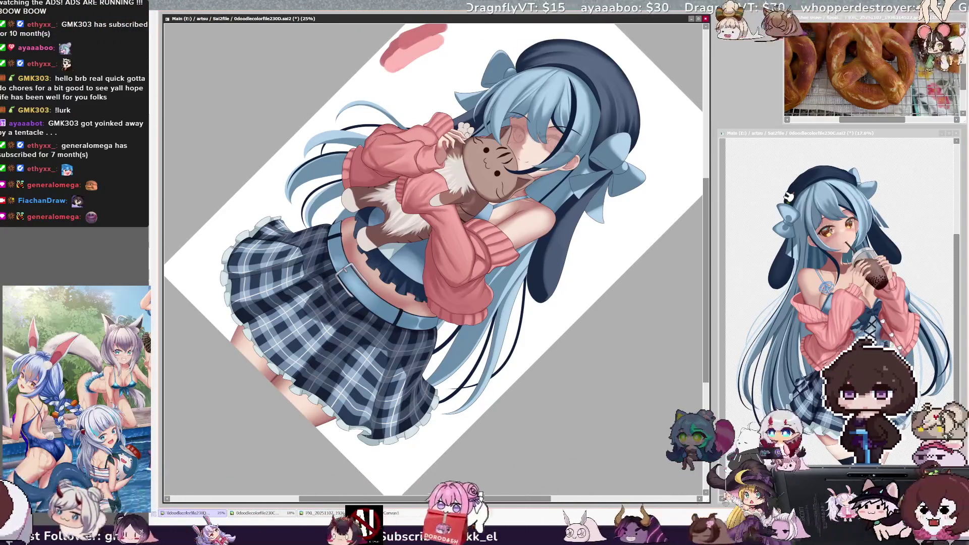
pyautogui.press('Delete')
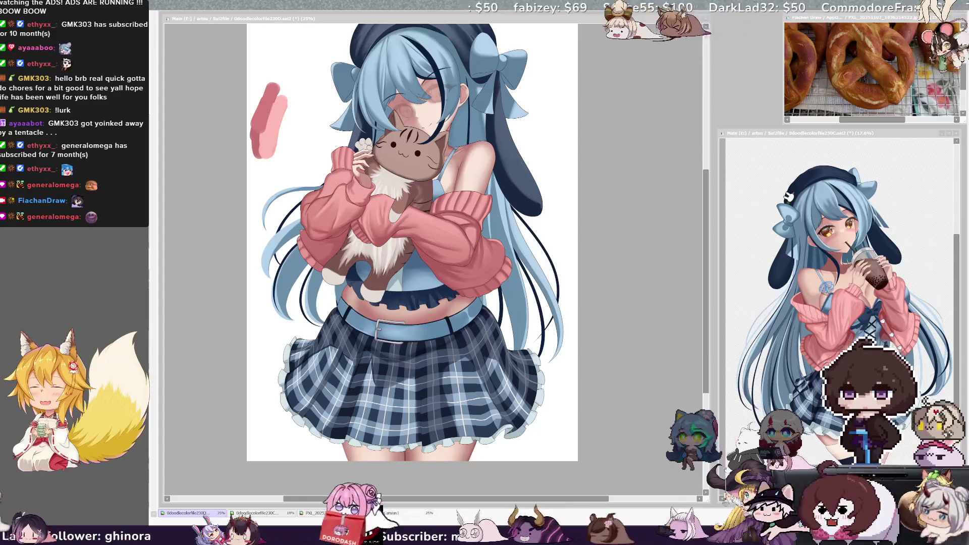
pyautogui.hotkey('alt', 'Tab')
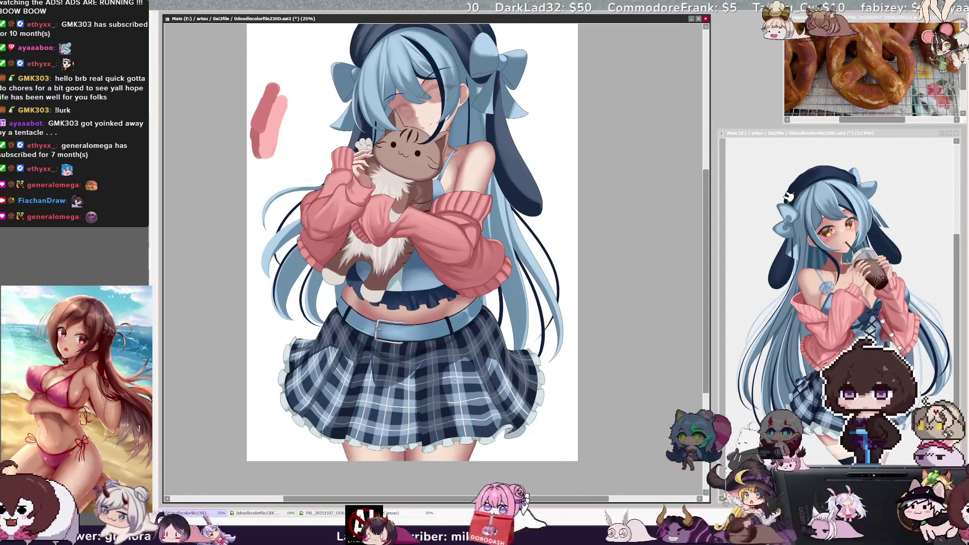
pyautogui.keyDown('ctrl'); pyautogui.keyDown('shift'); pyautogui.click(424, 382); pyautogui.keyUp('shift'); pyautogui.keyUp('ctrl')
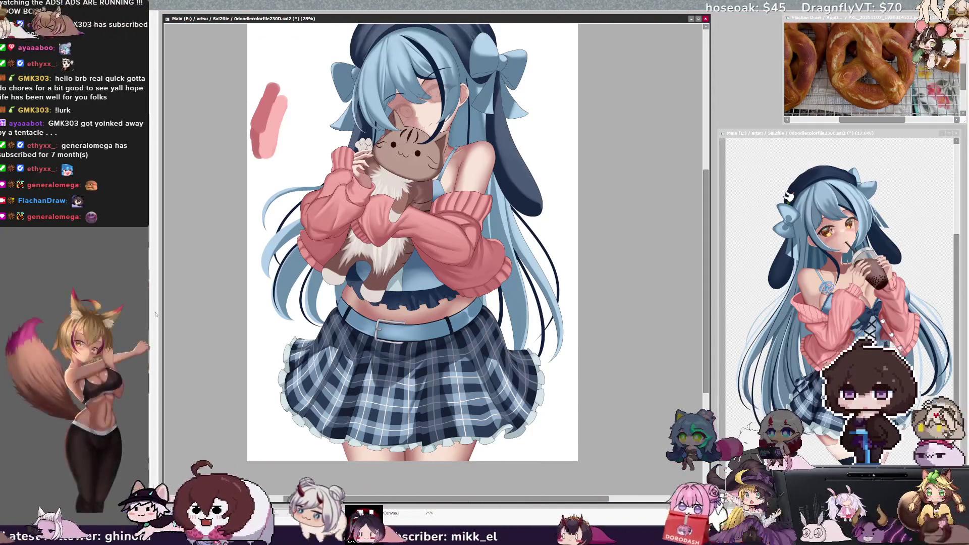
pyautogui.moveTo(489, 380); pyautogui.dragTo(489, 378)
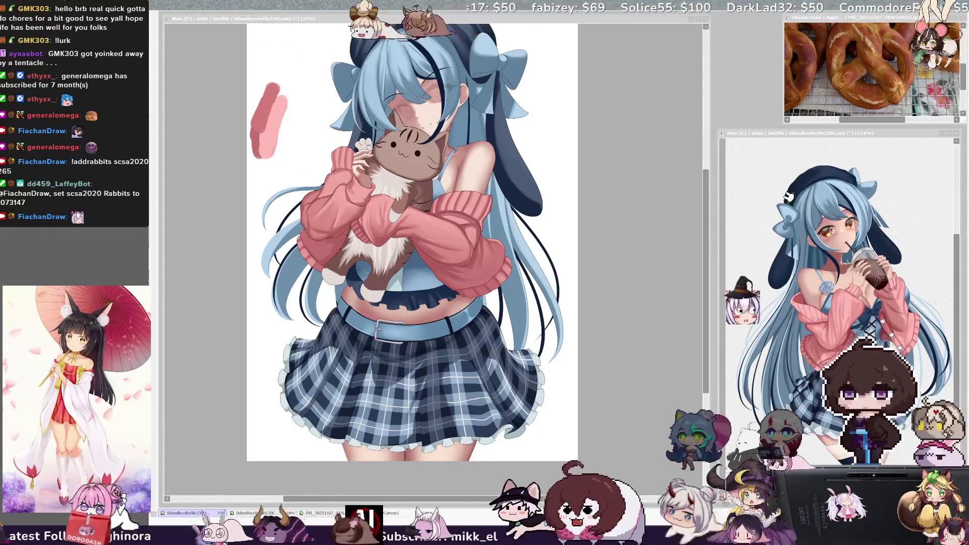
pyautogui.click(709, 240)
pyautogui.scroll(3, 709, 241)
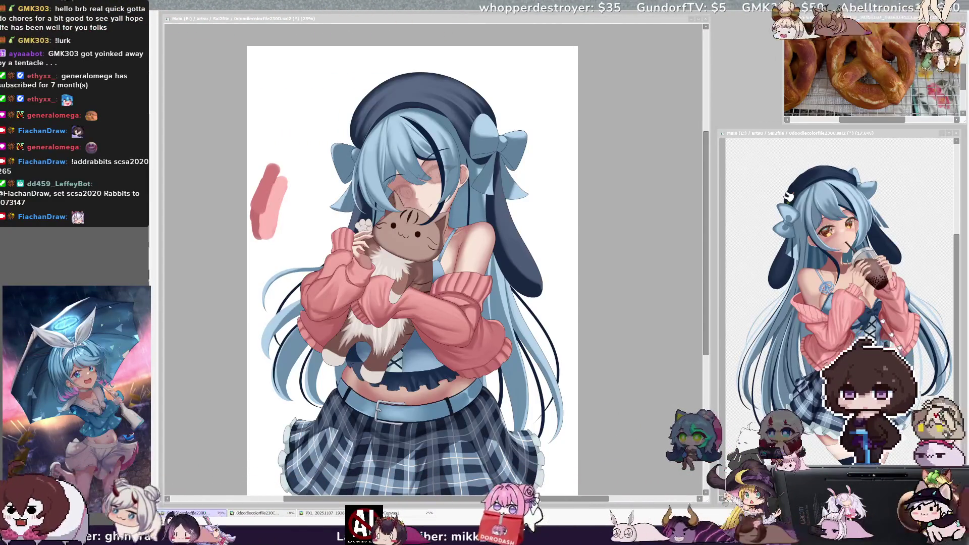
pyautogui.click(689, 258)
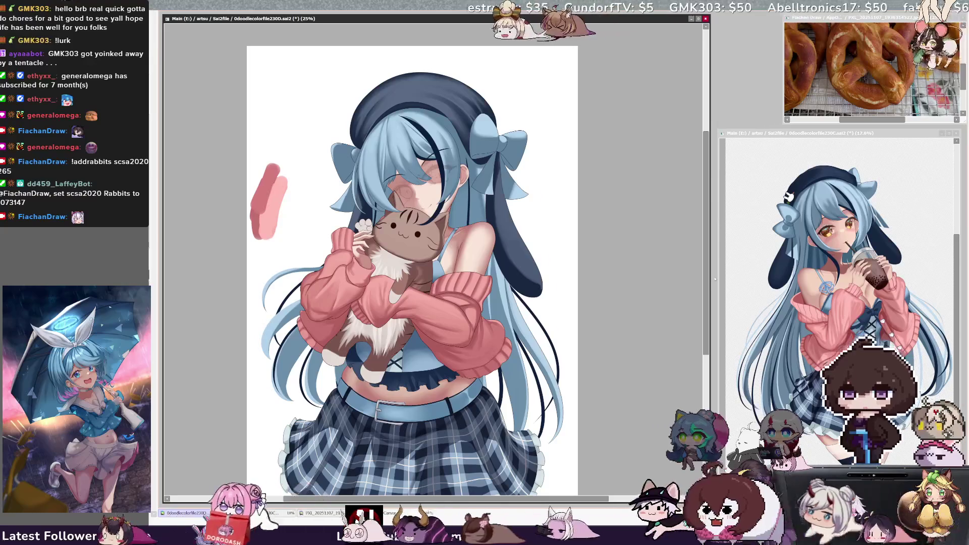
# Scroll the view down and zoom out to 12.5%, leaving the page small and centred.
pyautogui.moveTo(708, 282); pyautogui.dragTo(705, 313)
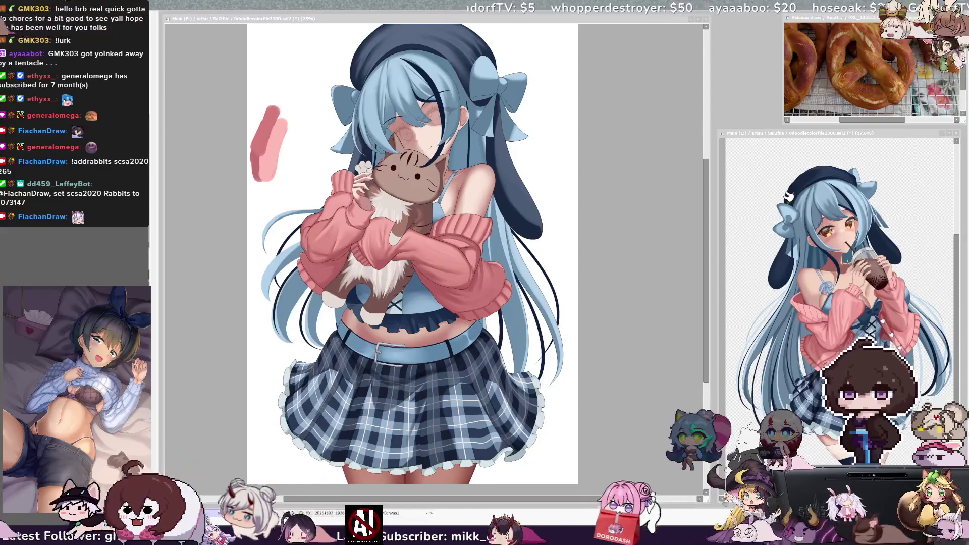
pyautogui.click(583, 255)
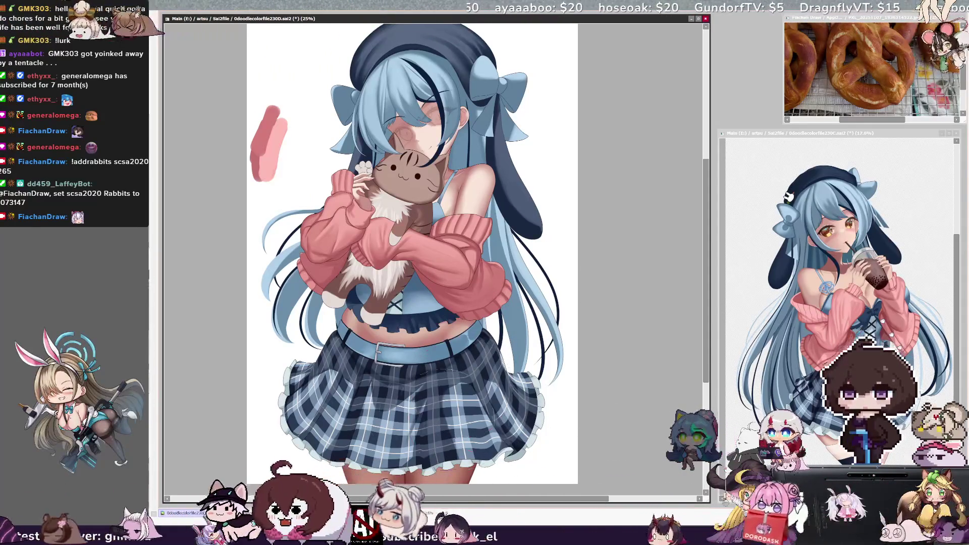
pyautogui.hotkey('ctrl', '-')
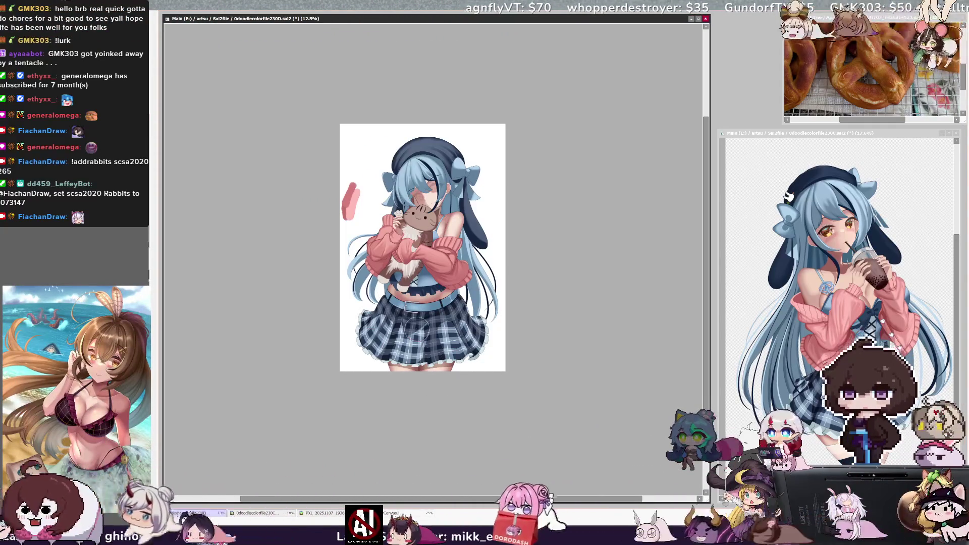
# Zoom from 12.5% to 25% and reposition the view on the girl and cat.
pyautogui.scroll(2, 602, 238)
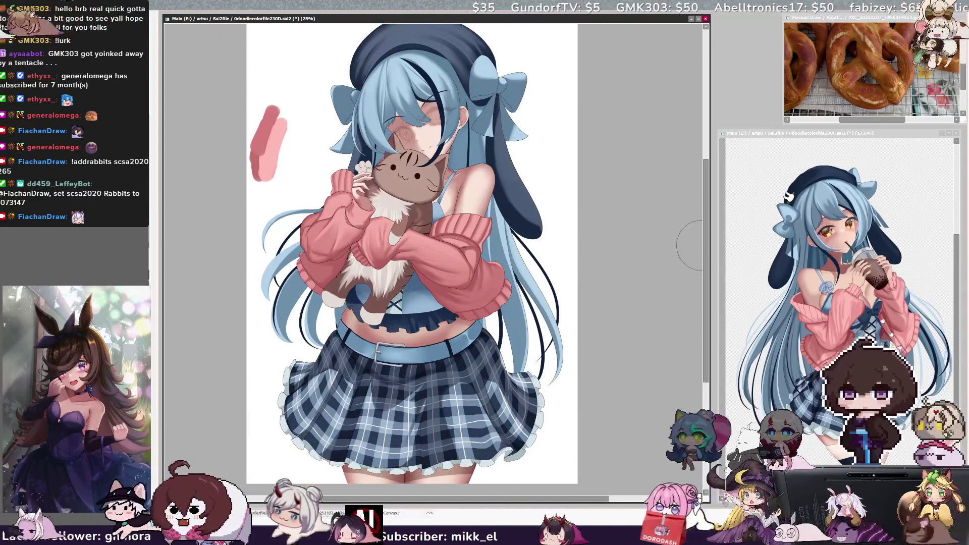
pyautogui.moveTo(707, 259); pyautogui.dragTo(708, 254)
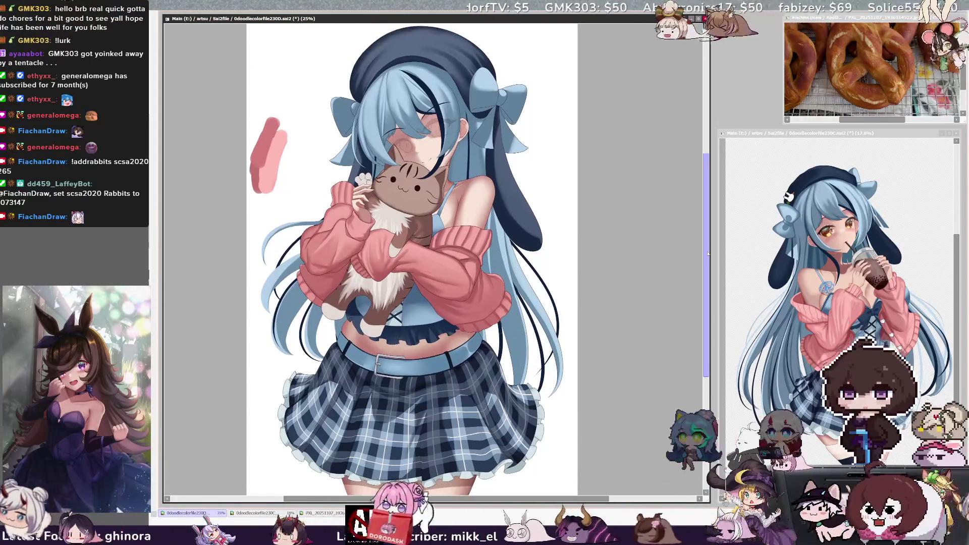
pyautogui.moveTo(708, 254); pyautogui.dragTo(708, 230)
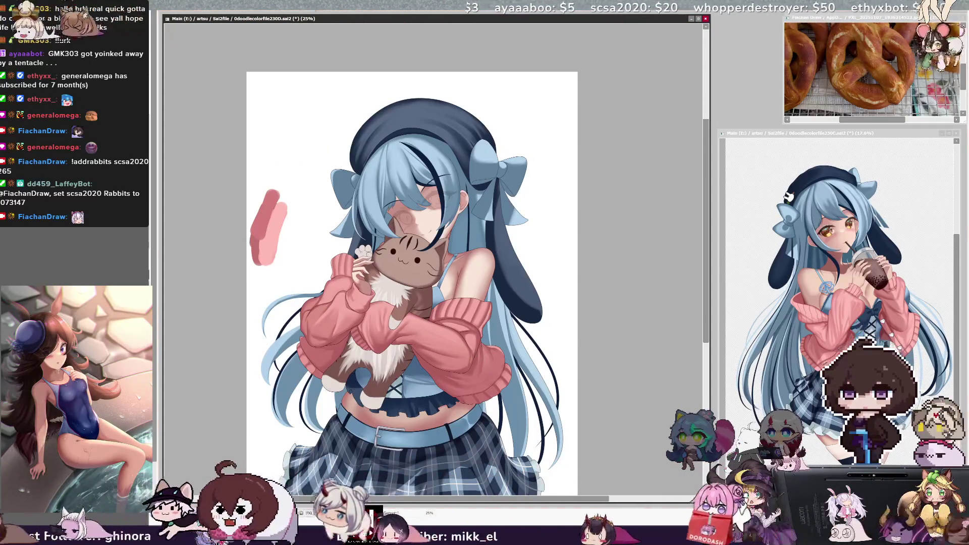
# Rotate the canvas view clockwise so the girl lies nearly sideways.
pyautogui.press('End')
pyautogui.press('End')
pyautogui.press('End')
pyautogui.press('End')
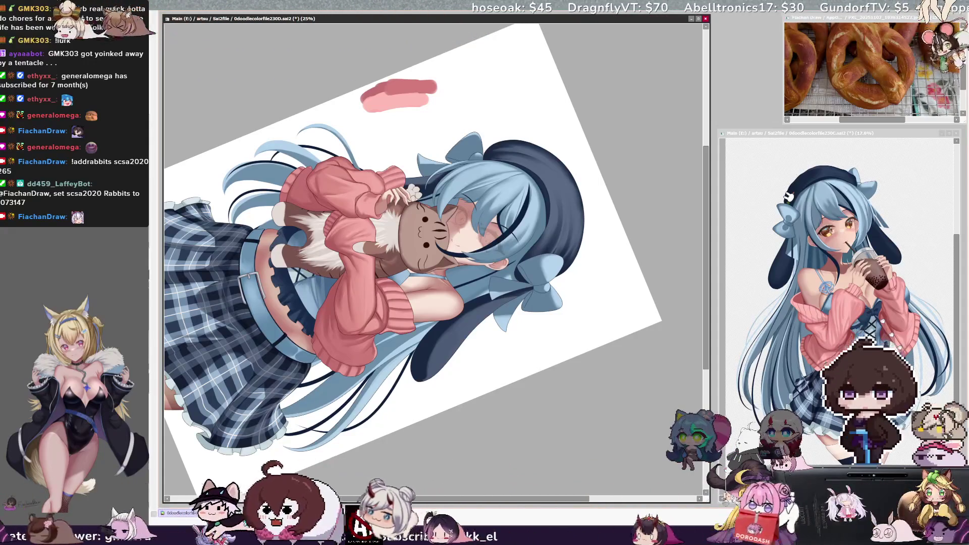
# Set the brush size to 42 and reset the canvas view to upright.
pyautogui.press('Delete')
pyautogui.press('Delete')
pyautogui.press('Delete')
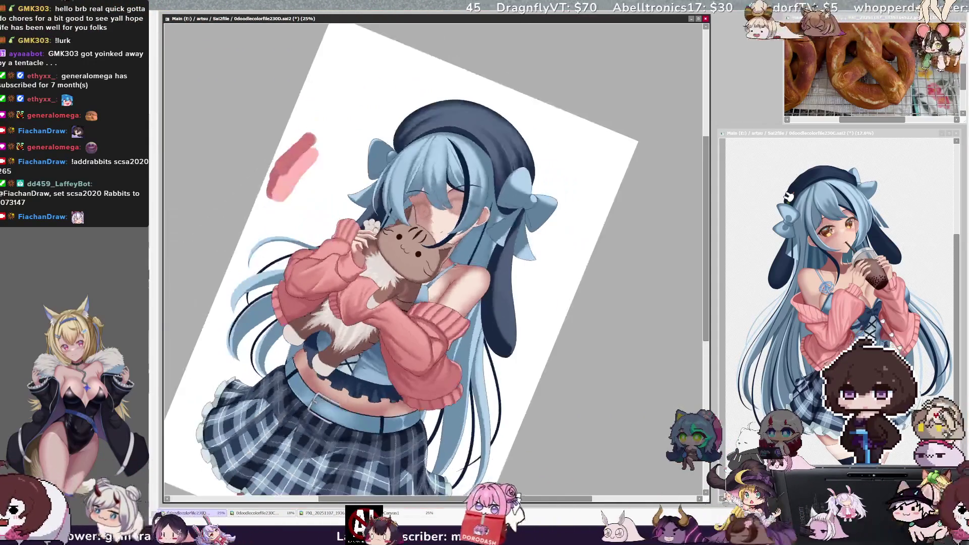
pyautogui.keyDown('ctrl'); pyautogui.keyDown('alt'); pyautogui.click(348, 382); pyautogui.keyUp('alt'); pyautogui.keyUp('ctrl')
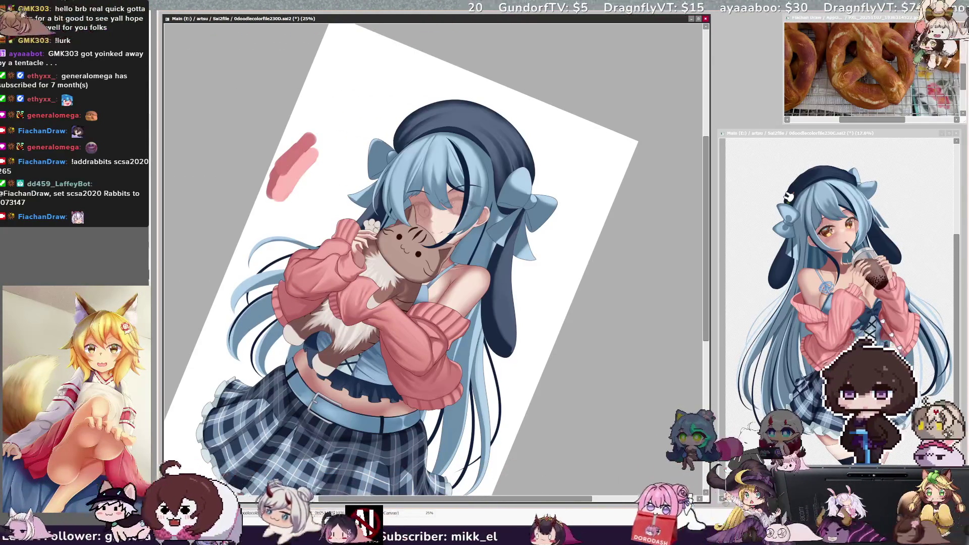
pyautogui.press(']')
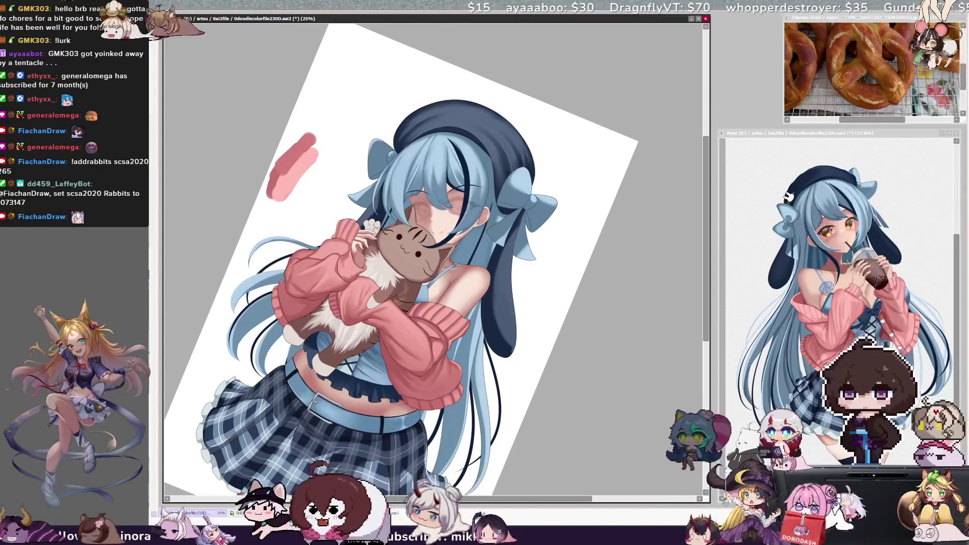
pyautogui.press(']')
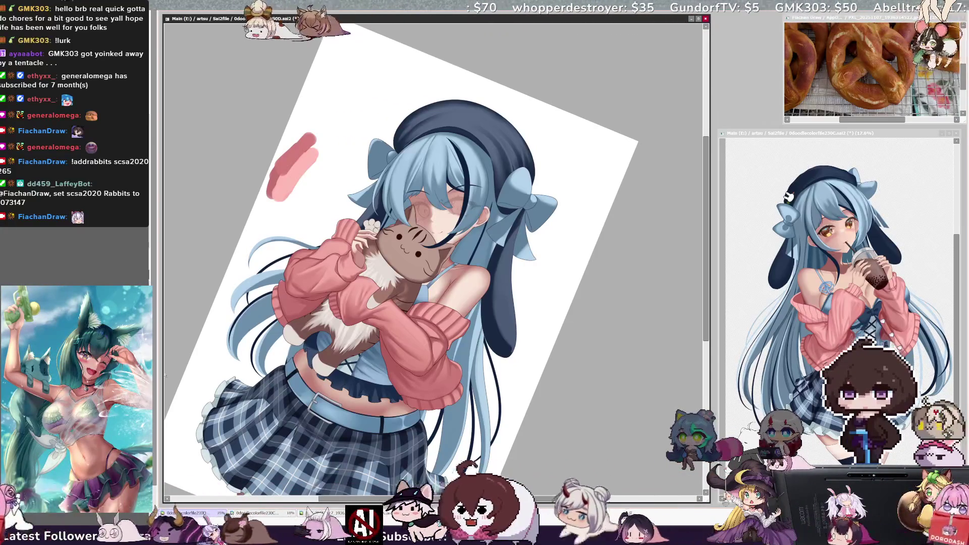
pyautogui.press(']')
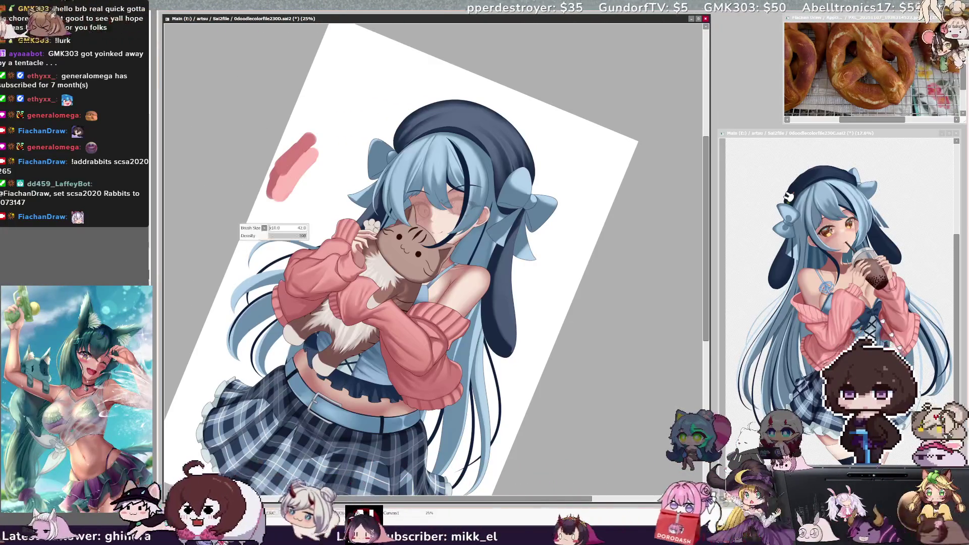
pyautogui.press(']')
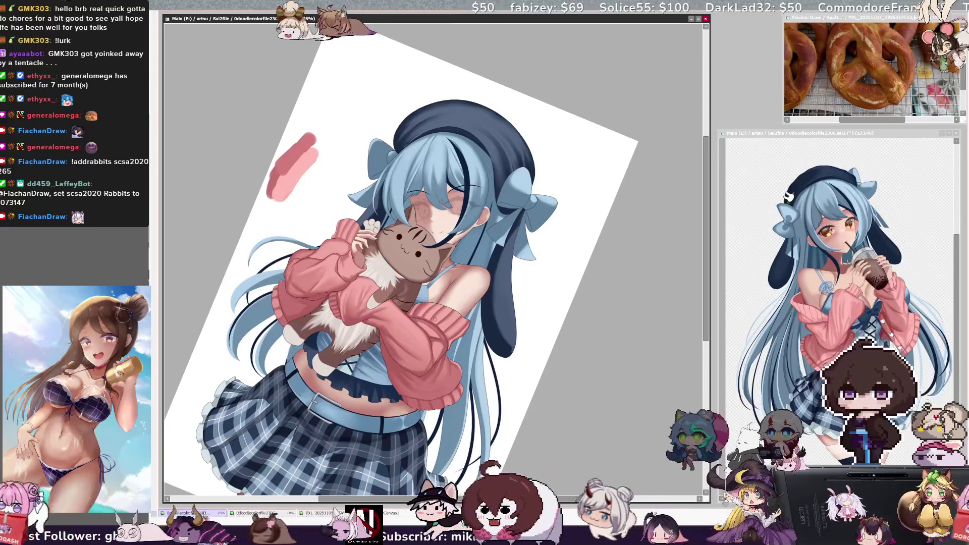
pyautogui.press('Home')
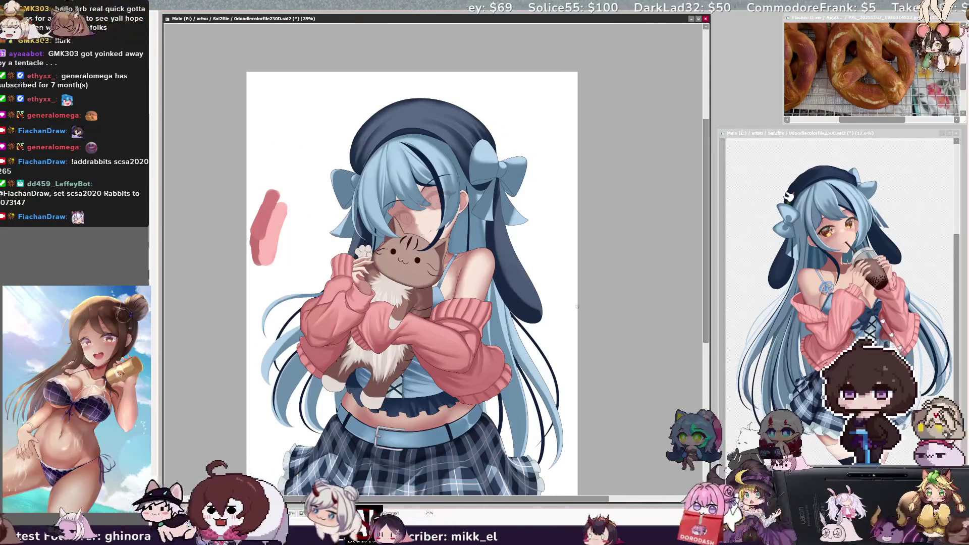
pyautogui.press(']')
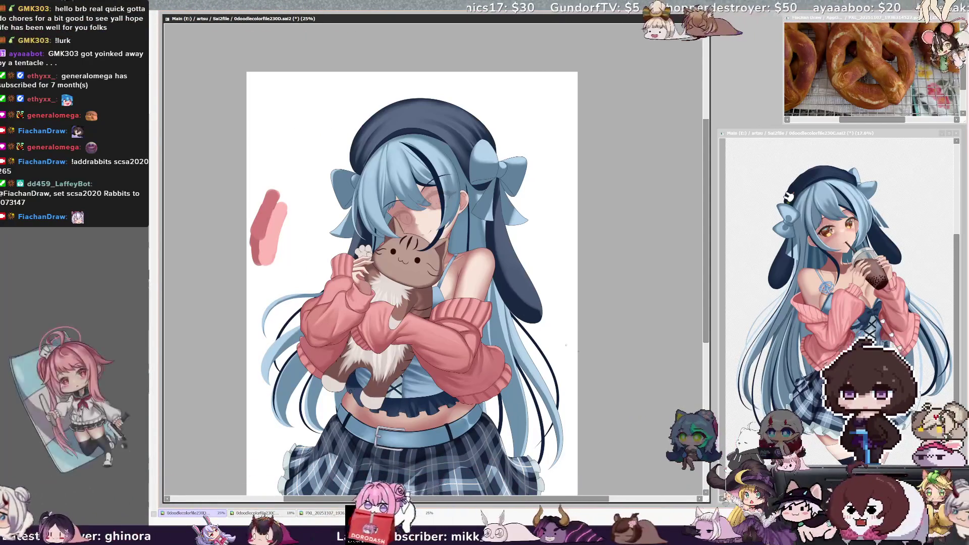
pyautogui.moveTo(704, 338); pyautogui.dragTo(705, 370)
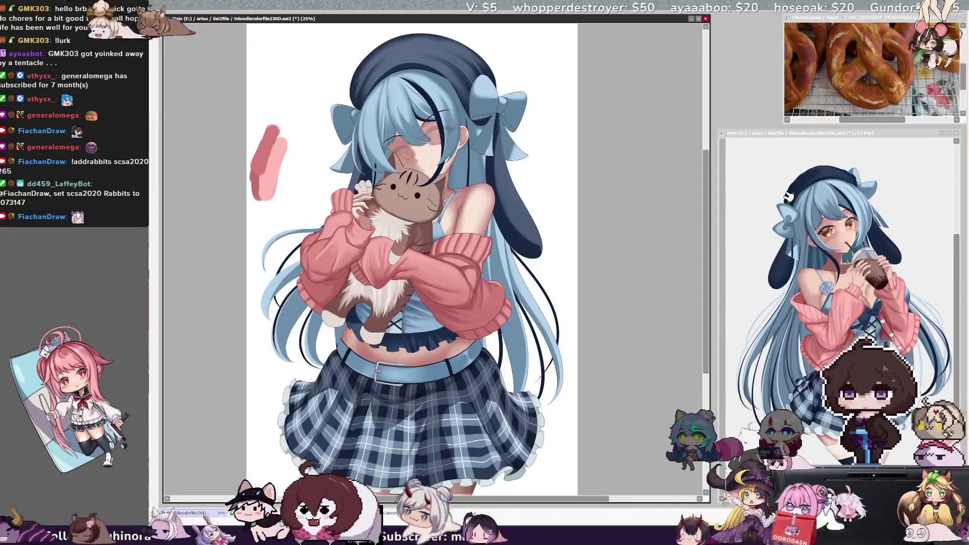
# Adjust the brush size with Ctrl+Alt drags on the canvas.
pyautogui.moveTo(429, 222); pyautogui.dragTo(440, 222)
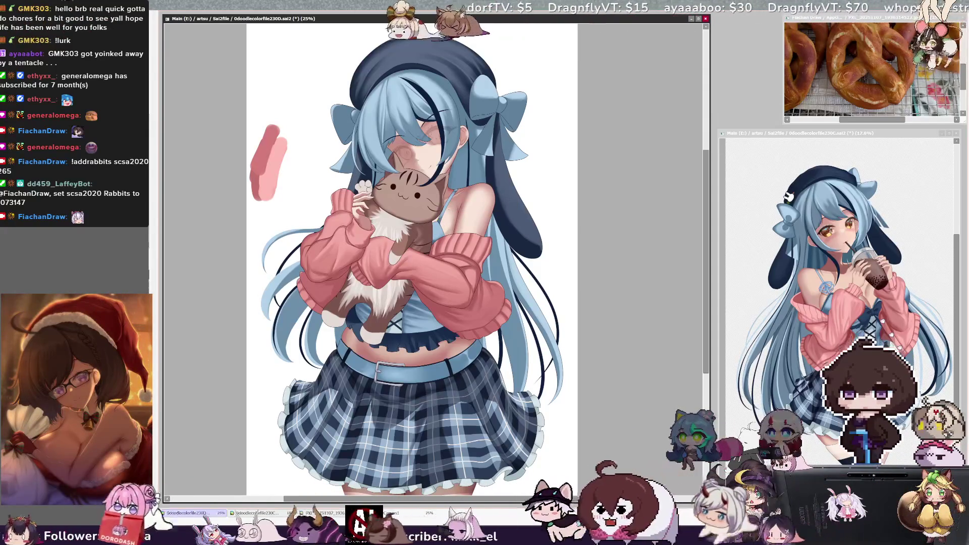
pyautogui.moveTo(445, 202); pyautogui.dragTo(445, 201)
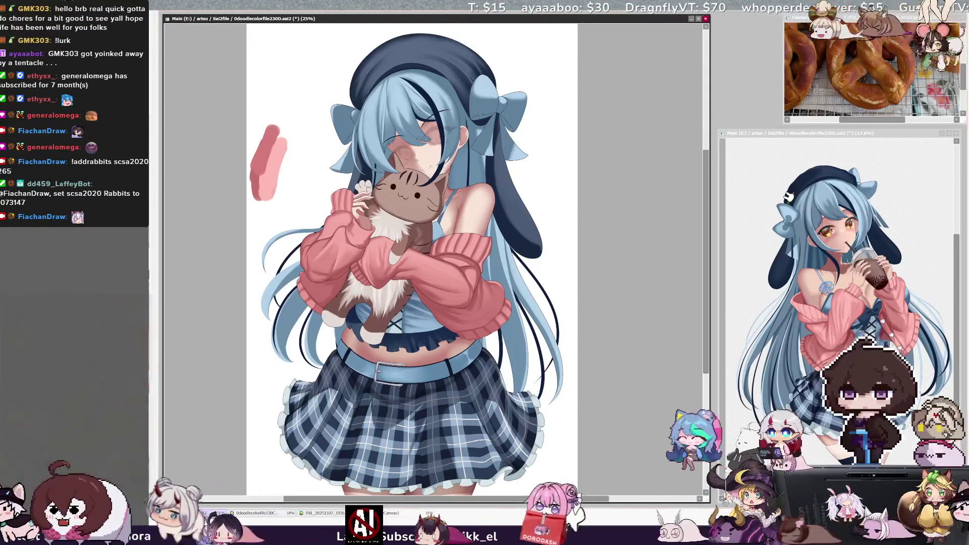
pyautogui.moveTo(444, 203); pyautogui.dragTo(445, 202)
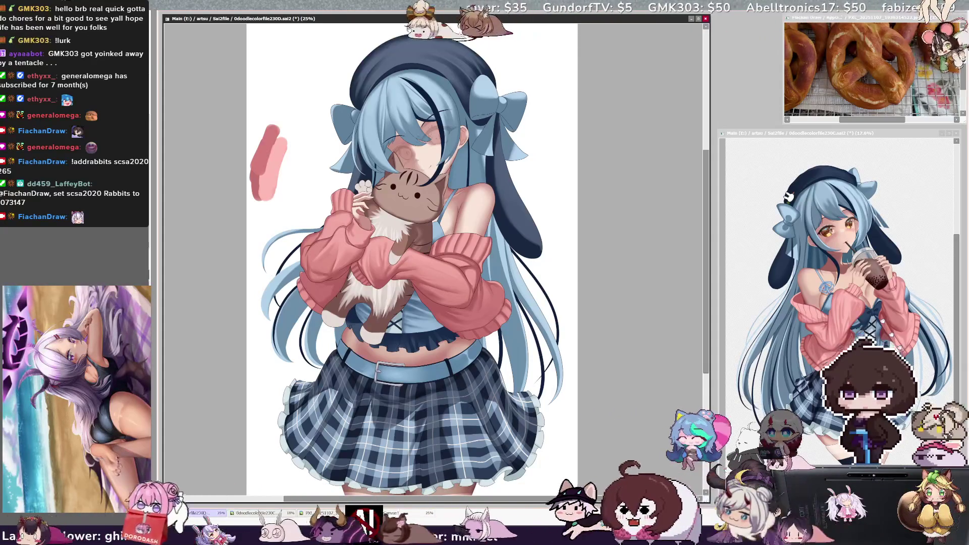
# Zoom from 25% to 33.3%, framing the girl's face, the cat and her waist.
pyautogui.scroll(-1, 414, 253)
pyautogui.scroll(1, 414, 252)
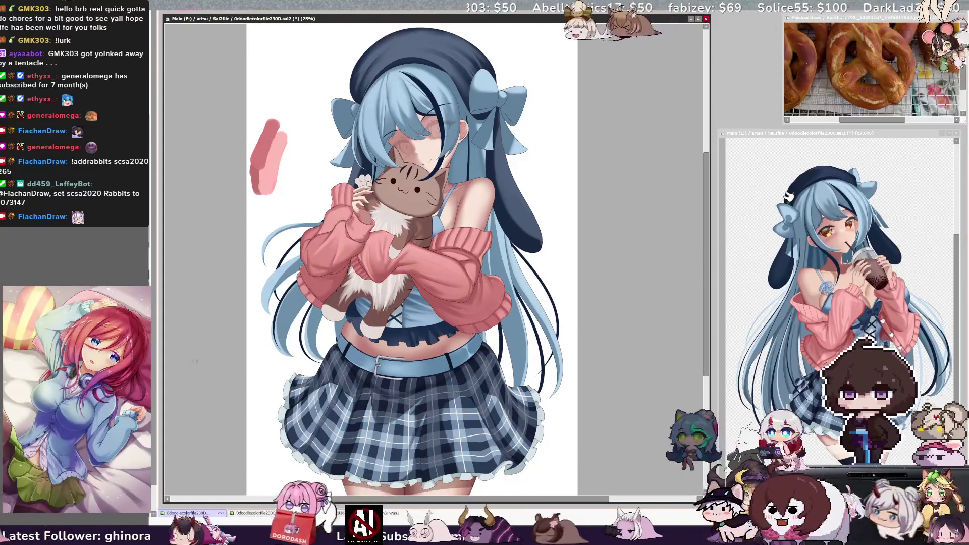
pyautogui.hotkey('ctrl', '+')
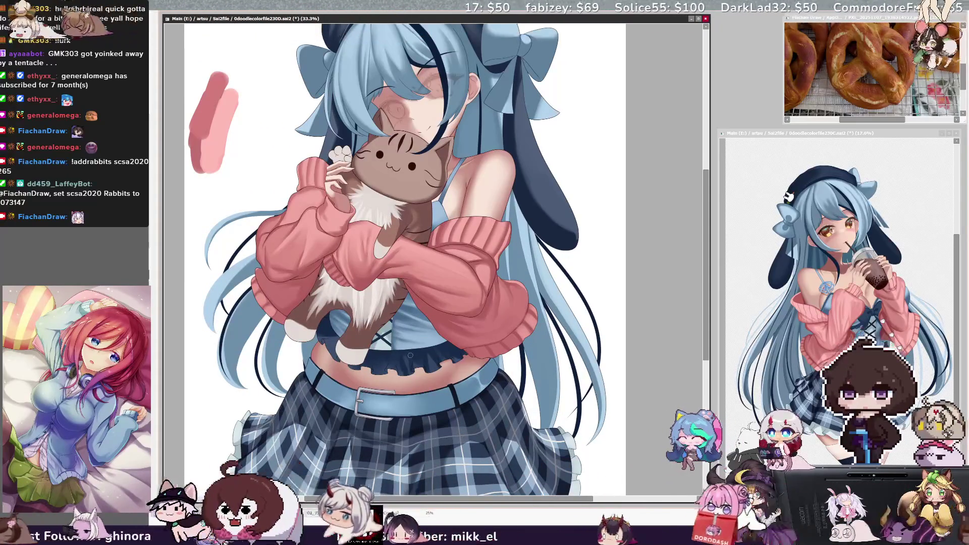
pyautogui.scroll(-2, 697, 362)
# Zoom to 50% on the cat, pink sleeves and belt, then tilt the view.
pyautogui.hotkey('ctrl', '+')
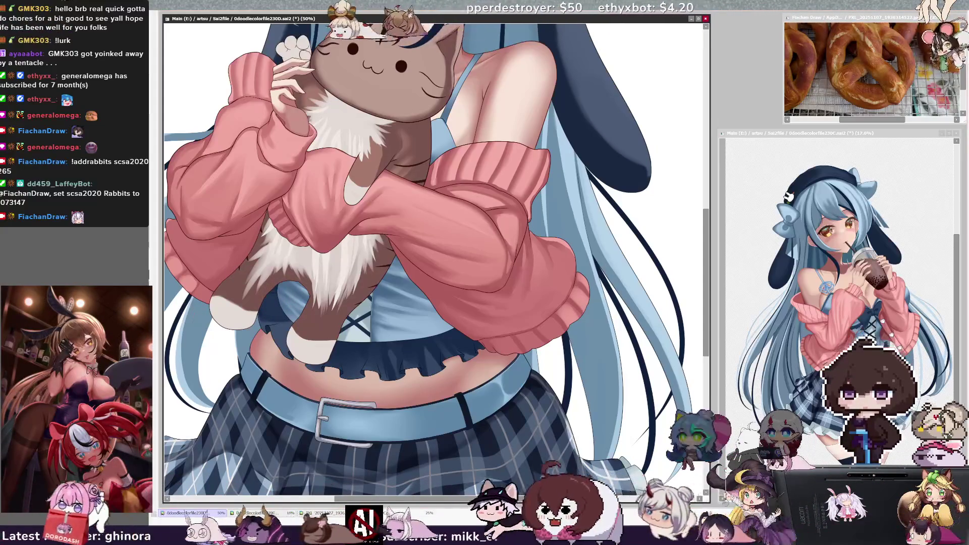
pyautogui.press('Delete')
pyautogui.press('Delete')
pyautogui.press('Delete')
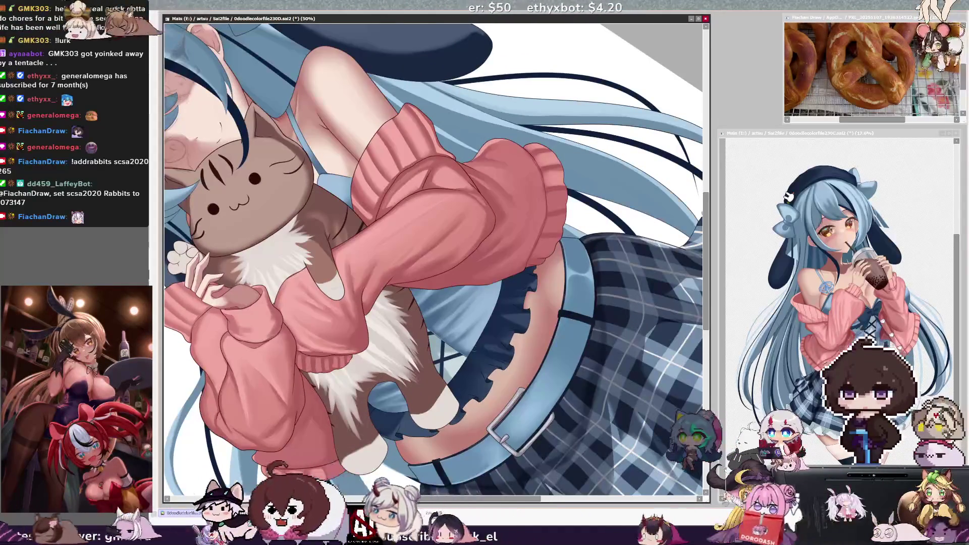
pyautogui.press('[')
pyautogui.press('[')
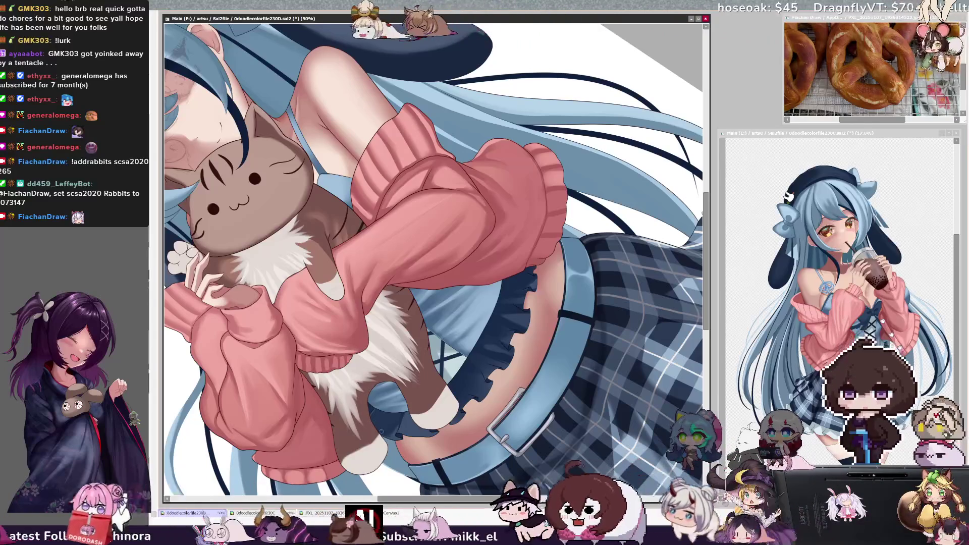
pyautogui.moveTo(509, 499); pyautogui.dragTo(541, 500)
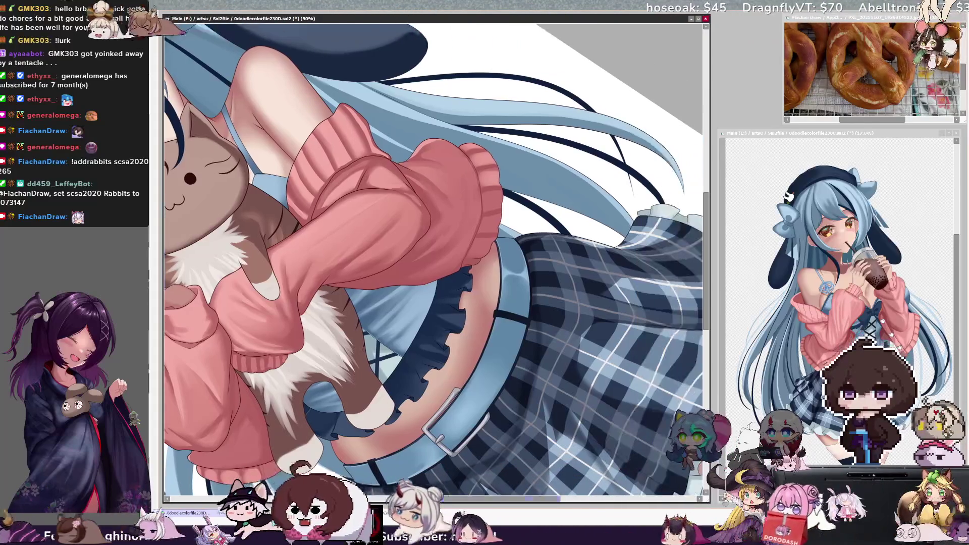
pyautogui.press('Delete')
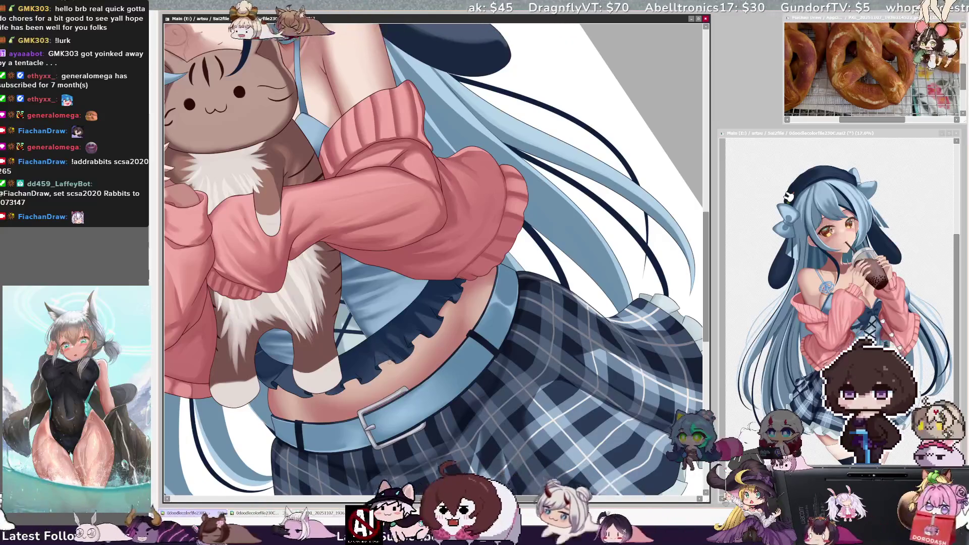
pyautogui.press('[')
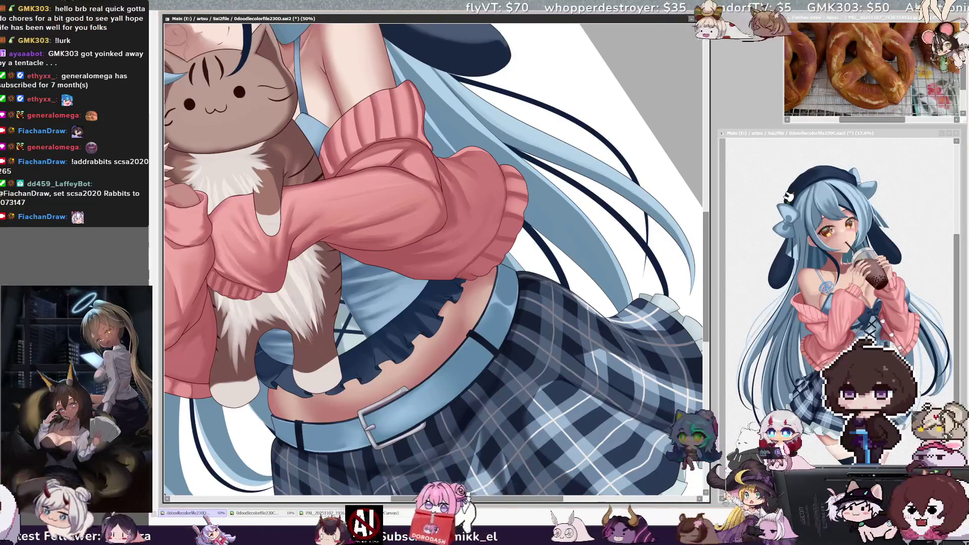
pyautogui.press('Home')
pyautogui.press('Delete')
pyautogui.press('Delete')
pyautogui.press('Delete')
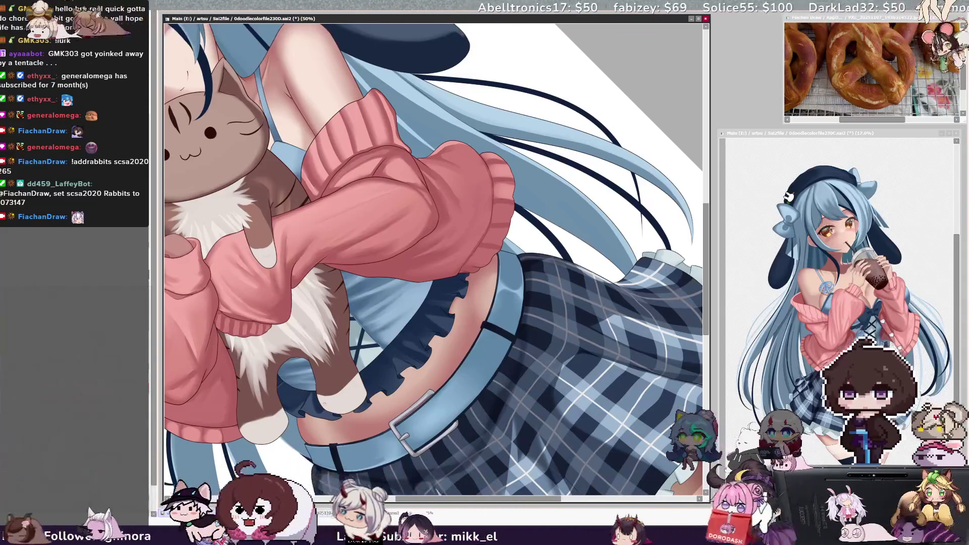
pyautogui.press('[')
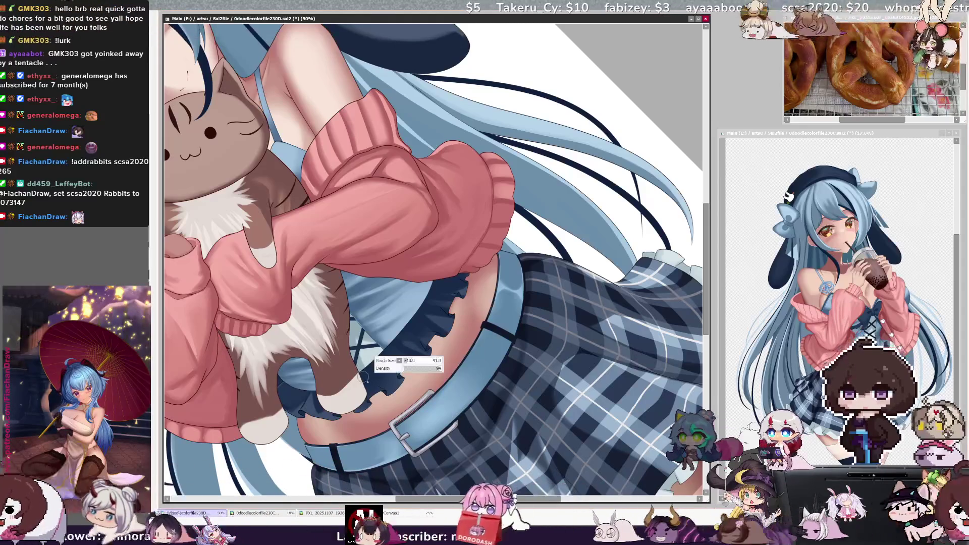
pyautogui.press('Home')
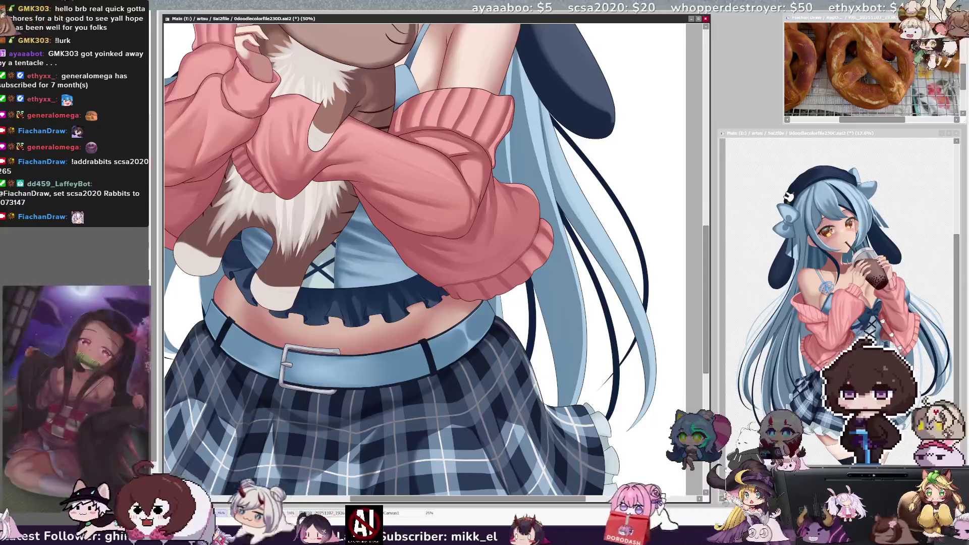
# Pan the view and zoom out to 33.3%, showing face down to the skirt's hem.
pyautogui.moveTo(517, 501); pyautogui.dragTo(492, 499)
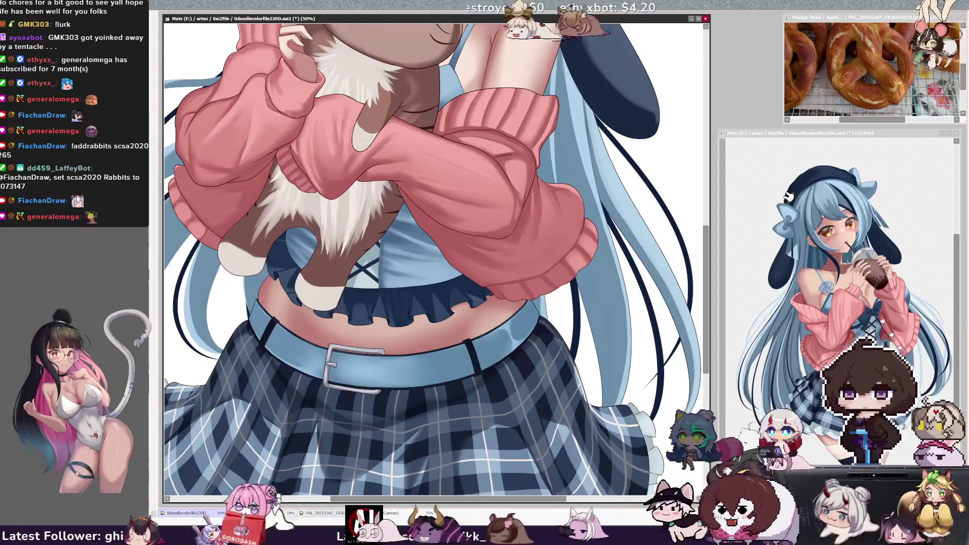
pyautogui.scroll(-3, 703, 301)
pyautogui.scroll(2, 703, 301)
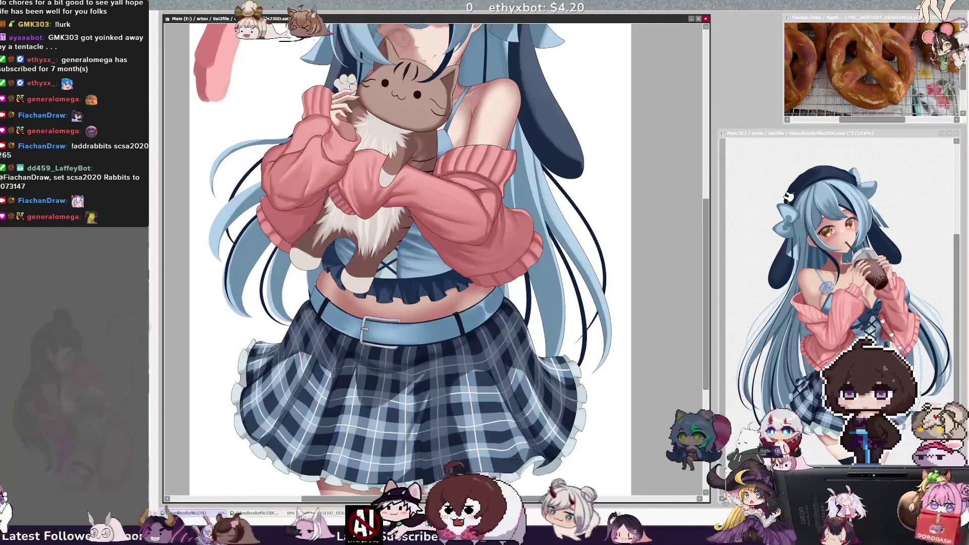
# Pan to the head and upper body, zoom out, and enlarge the brush.
pyautogui.scroll(3, 703, 301)
pyautogui.moveTo(530, 505); pyautogui.dragTo(543, 504)
pyautogui.press('-')
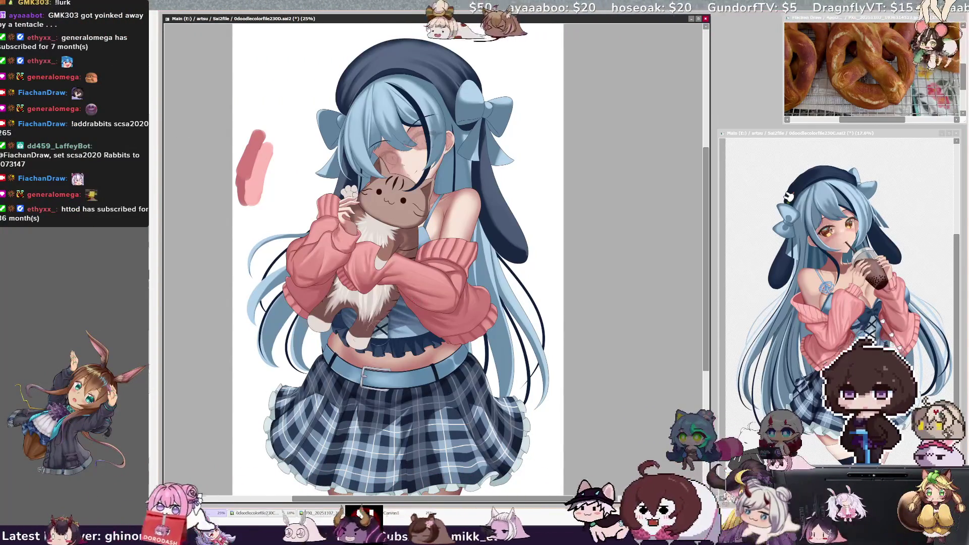
pyautogui.hotkey('ctrl', 'alt')
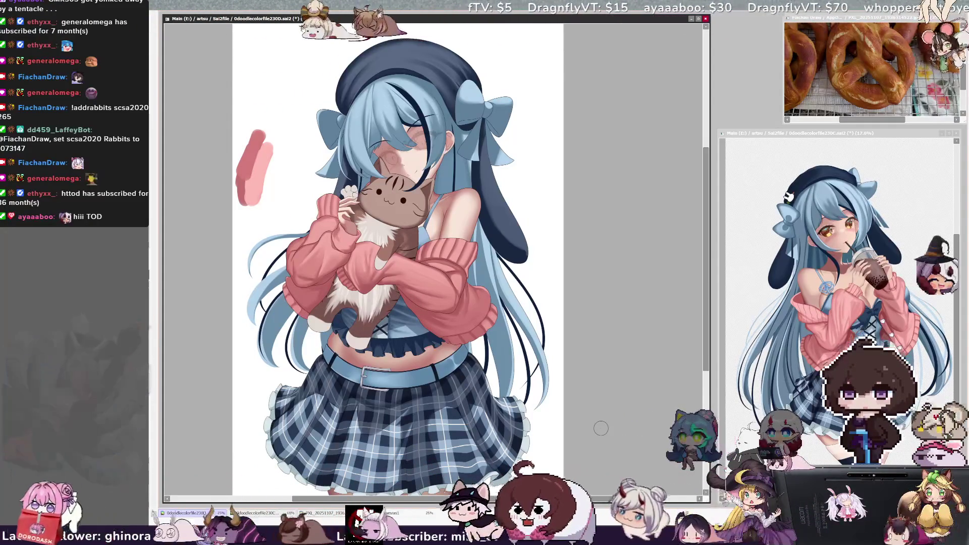
pyautogui.moveTo(571, 499)
pyautogui.mouseDown()
pyautogui.moveTo(540, 499)
pyautogui.moveTo(569, 493)
pyautogui.mouseUp()
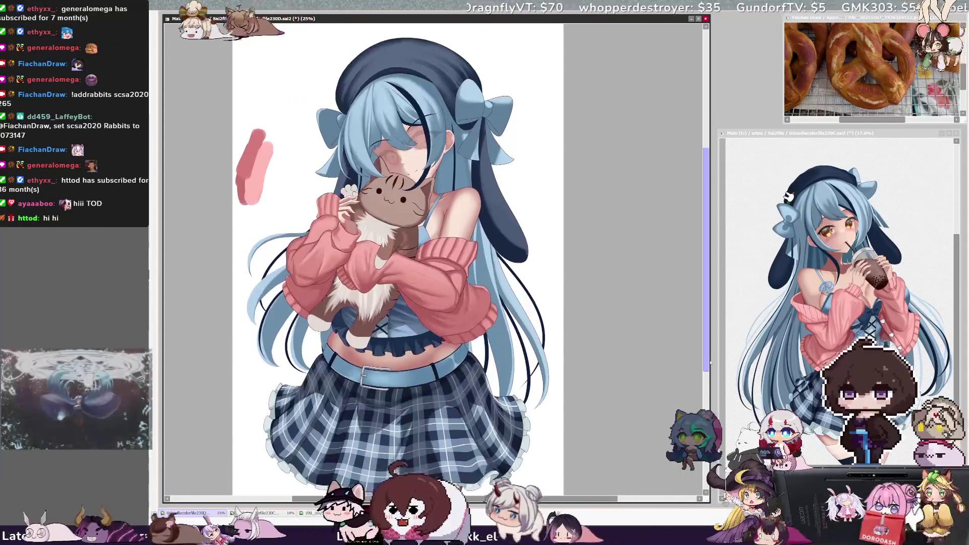
pyautogui.scroll(3, 469, 293)
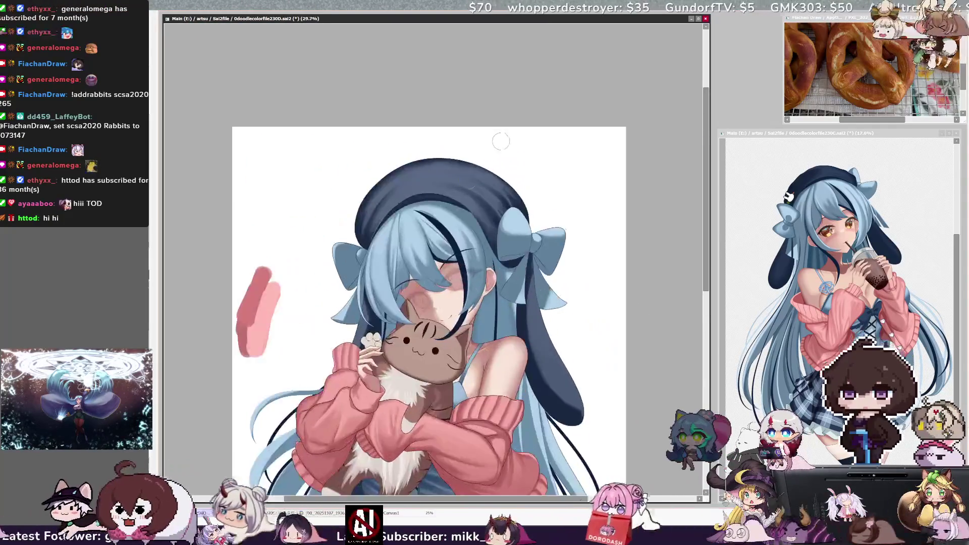
pyautogui.moveTo(470, 293); pyautogui.dragTo(533, 338)
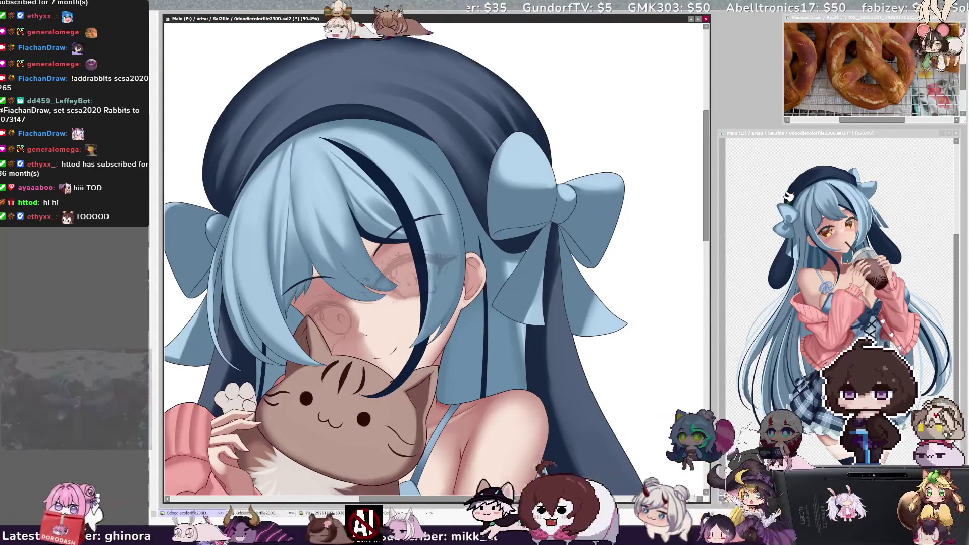
# Rotate the view clockwise, then return it upright and zoom to 35.3% on the girl and cat.
pyautogui.press('End')
pyautogui.moveTo(380, 186); pyautogui.dragTo(443, 205)
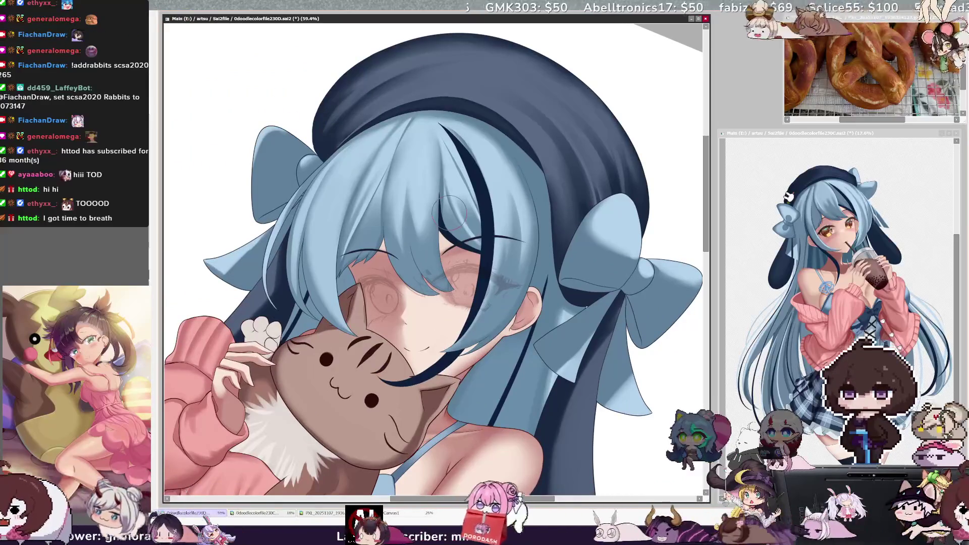
pyautogui.scroll(-2, 449, 212)
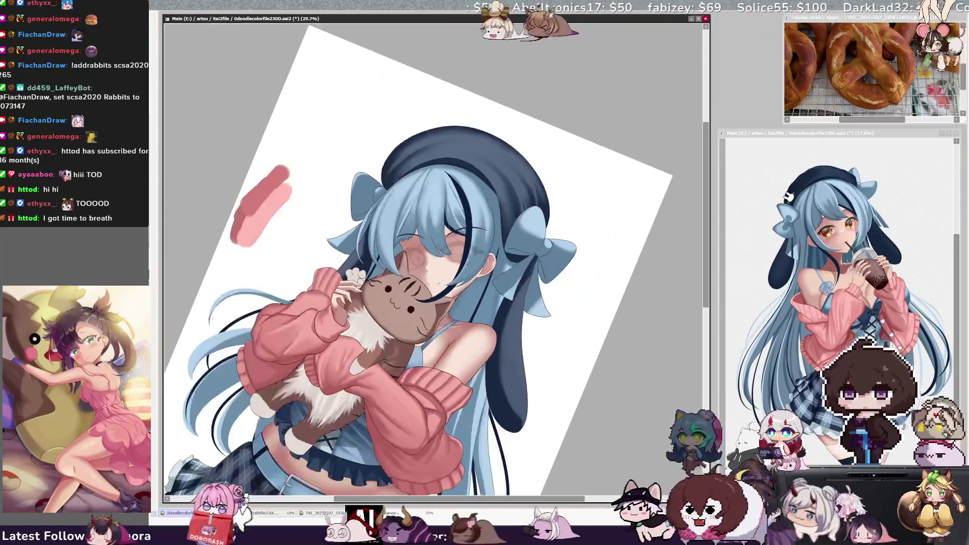
pyautogui.scroll(-2, 416, 257)
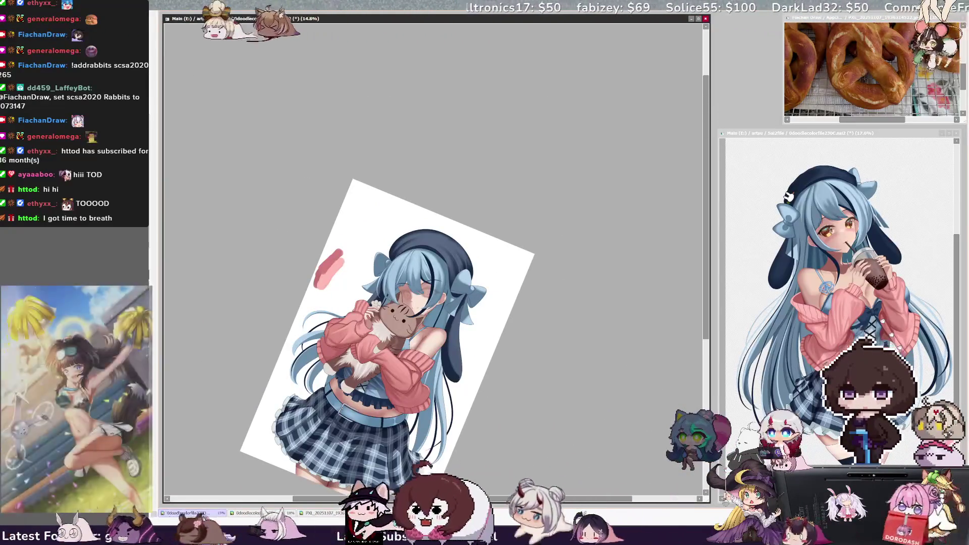
pyautogui.scroll(1, 394, 345)
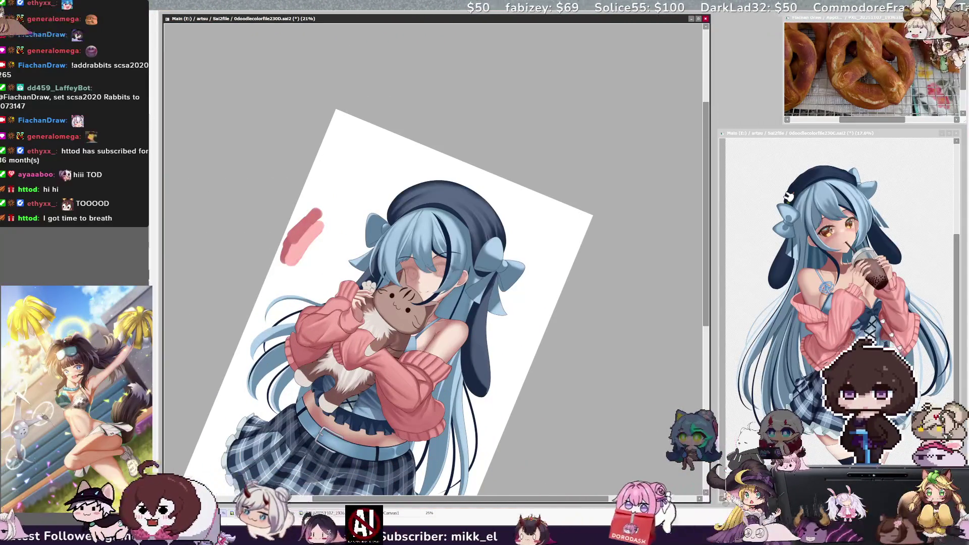
pyautogui.press('Home')
pyautogui.scroll(1, 419, 252)
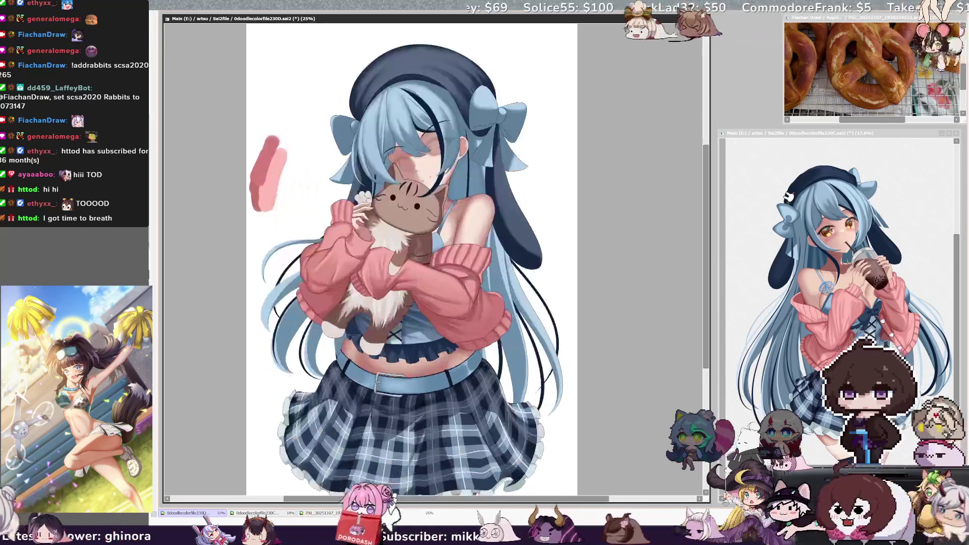
pyautogui.scroll(1, 419, 253)
pyautogui.scroll(1, 545, 217)
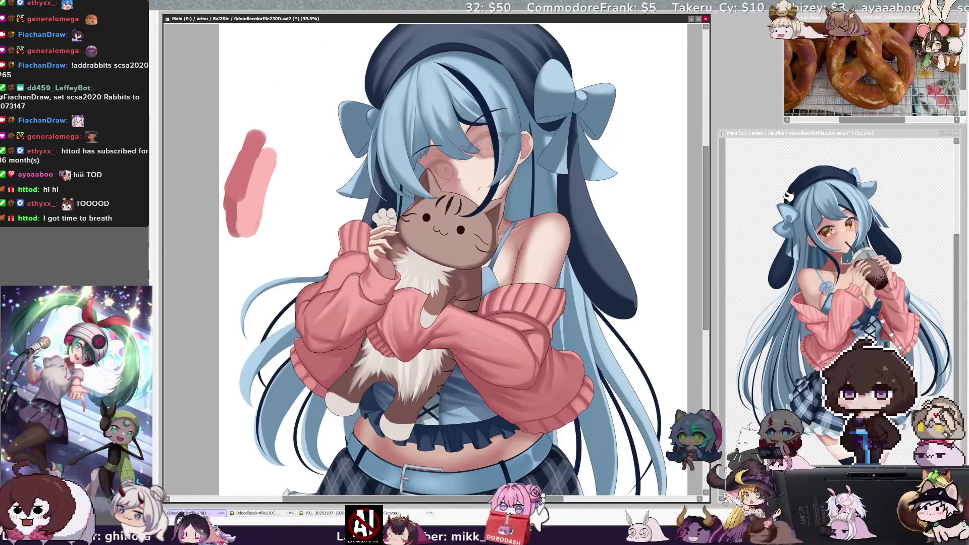
# Pan the view down to the girl's midriff, belt and plaid skirt.
pyautogui.moveTo(454, 252)
pyautogui.mouseDown()
pyautogui.moveTo(417, 288)
pyautogui.moveTo(409, 273)
pyautogui.mouseUp()
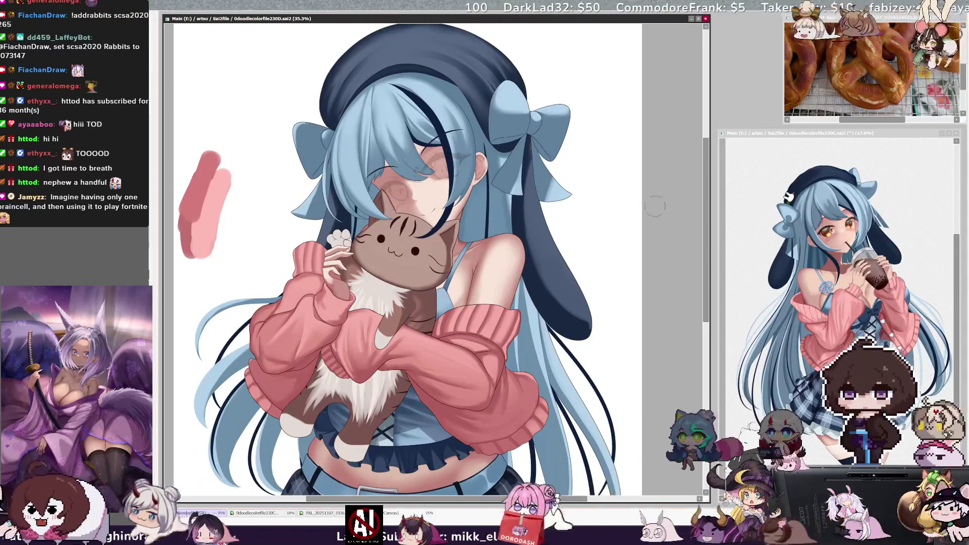
pyautogui.moveTo(708, 231); pyautogui.dragTo(708, 280)
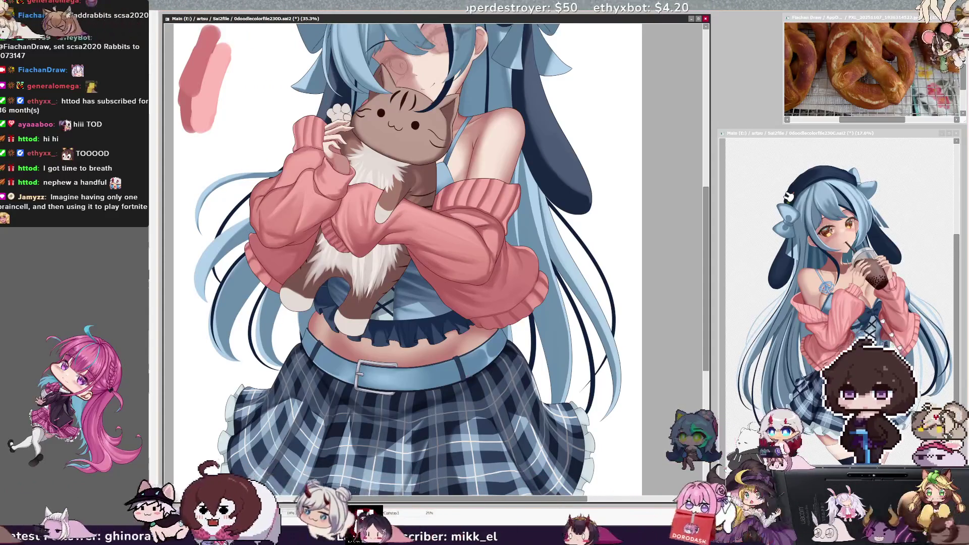
pyautogui.press('End')
pyautogui.press('End')
pyautogui.press('End')
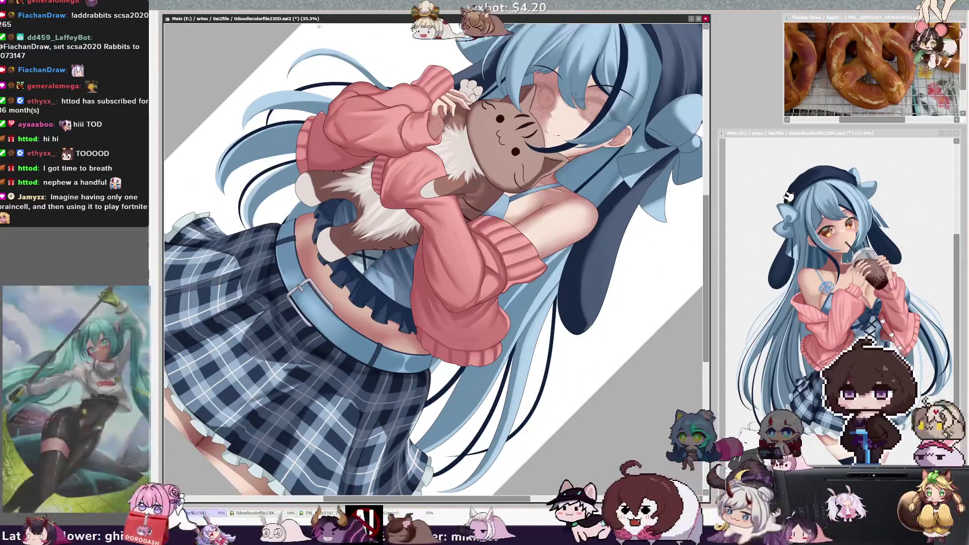
pyautogui.press('Delete')
pyautogui.press('Delete')
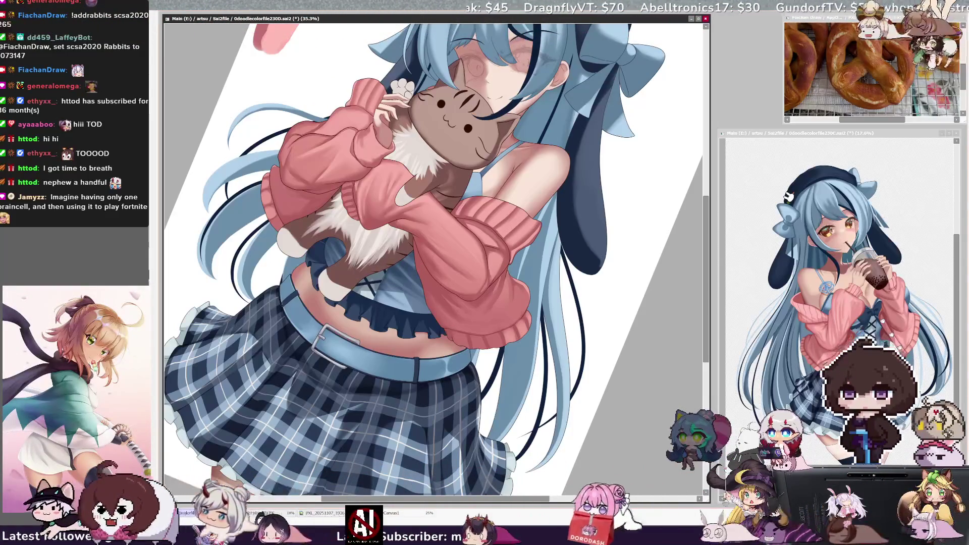
pyautogui.press('Home')
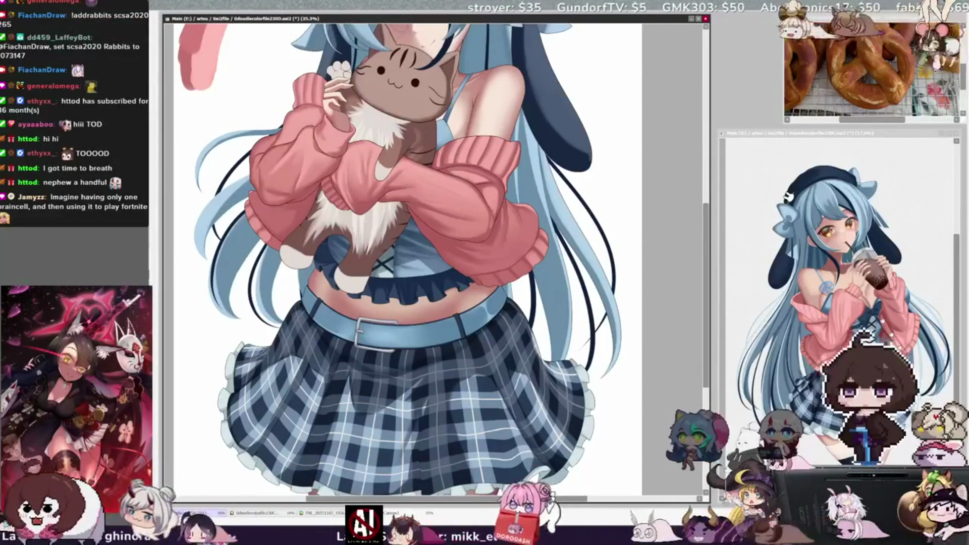
pyautogui.press('Delete')
pyautogui.press('Delete')
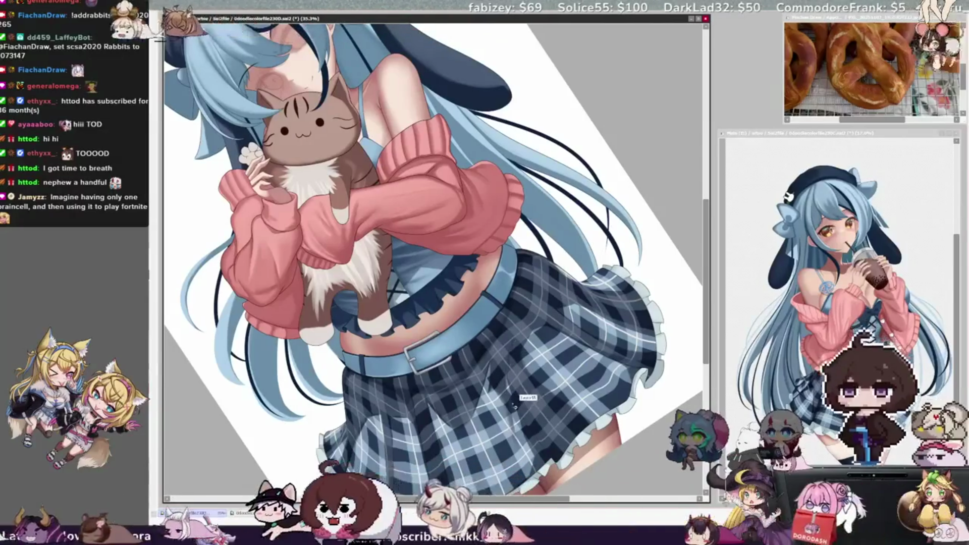
pyautogui.press('Home')
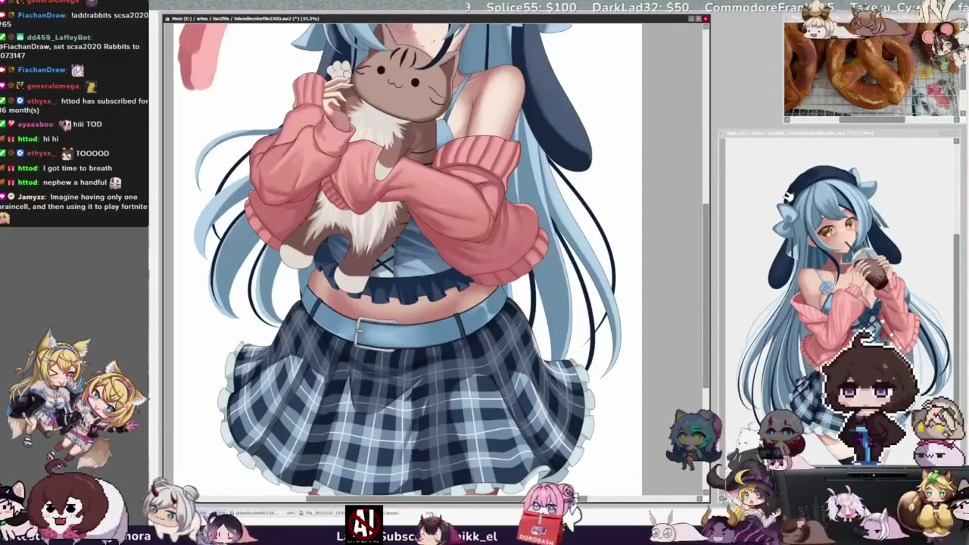
pyautogui.scroll(-1, 423, 417)
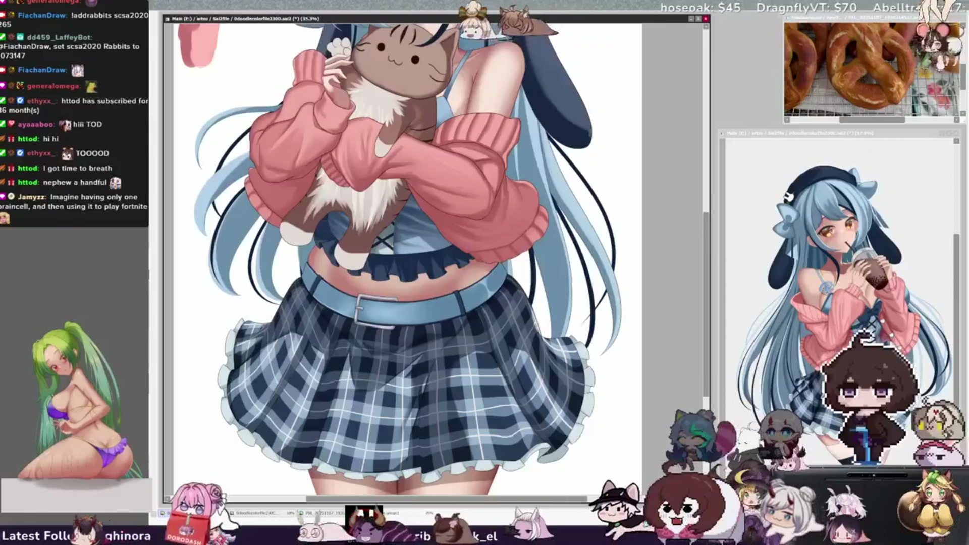
pyautogui.press('h')
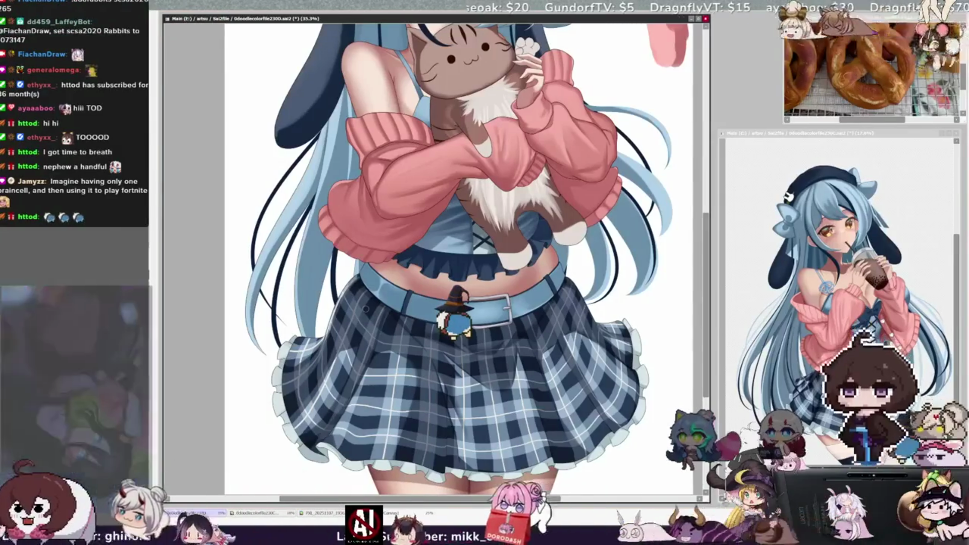
pyautogui.moveTo(706, 298); pyautogui.dragTo(708, 308)
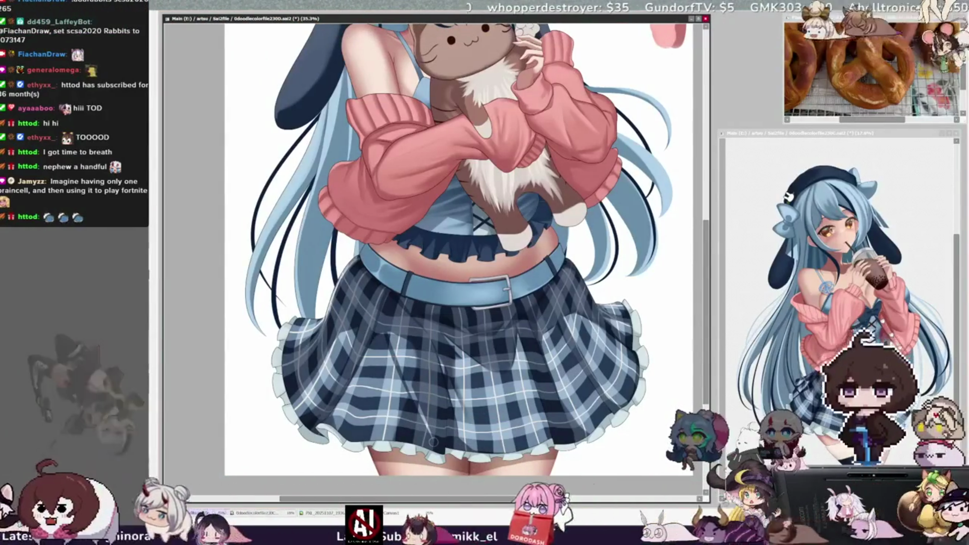
pyautogui.press('h')
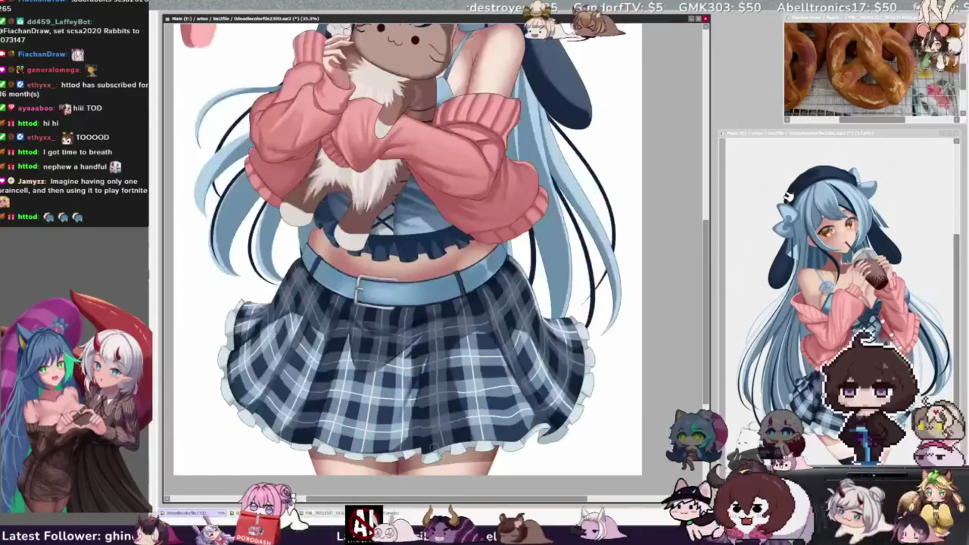
pyautogui.scroll(5, 403, 253)
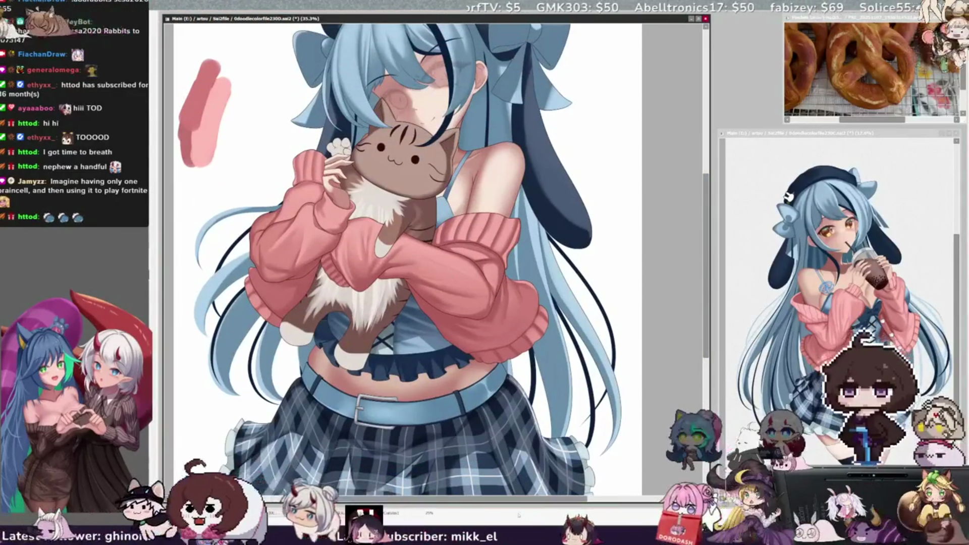
# Pan around the canvas and shrink the brush size with three steps of the [ key.
pyautogui.hscroll(-1, 404, 252)
pyautogui.scroll(-3, 429, 252)
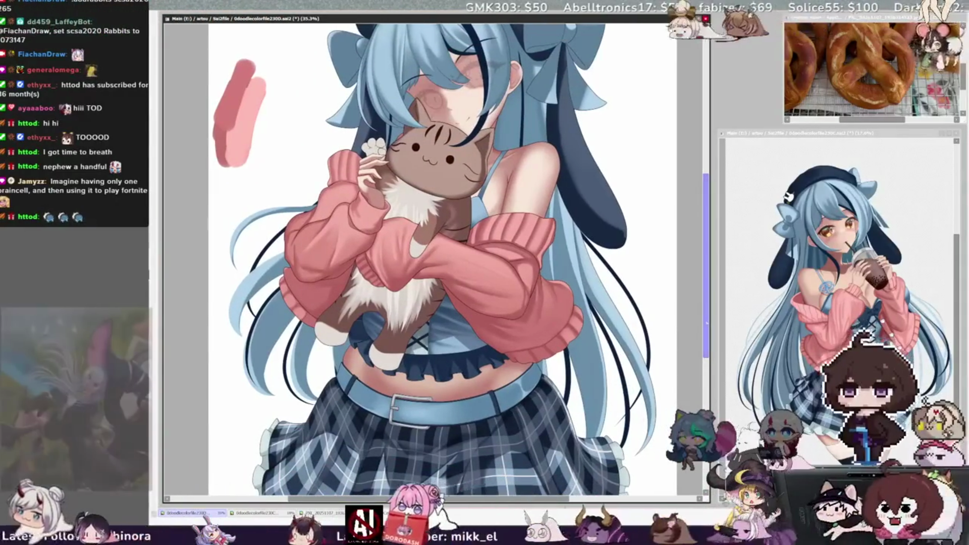
pyautogui.scroll(1, 429, 252)
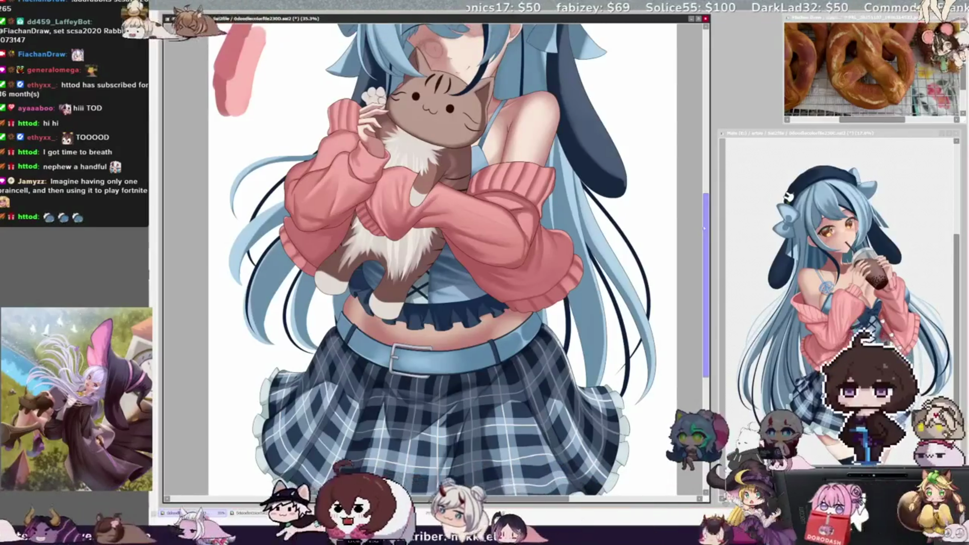
pyautogui.scroll(3, 434, 252)
pyautogui.scroll(-1, 434, 252)
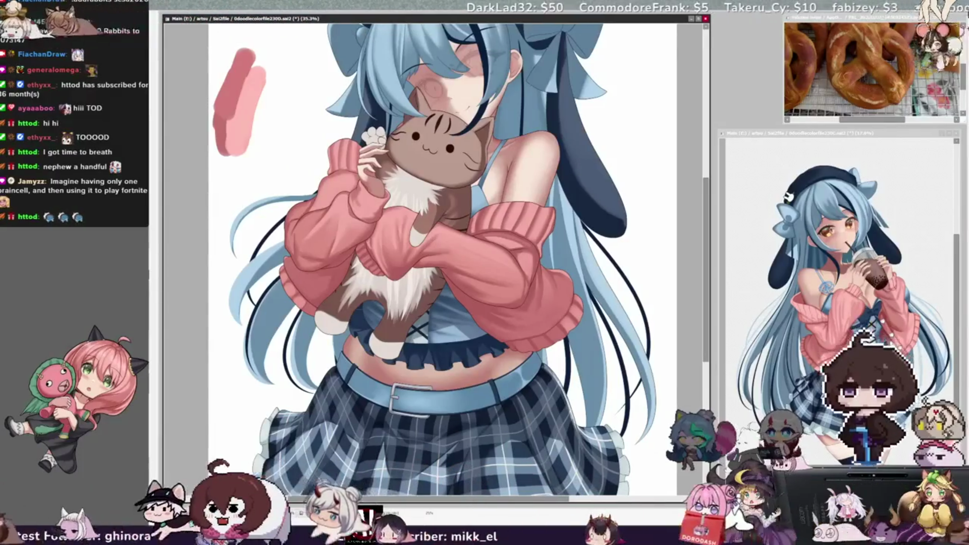
pyautogui.scroll(3, 705, 248)
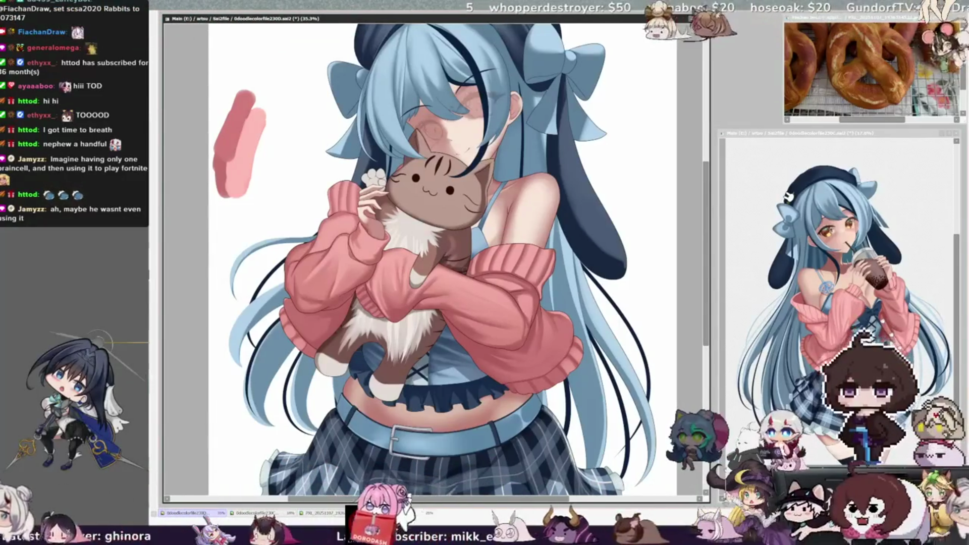
pyautogui.press('[')
pyautogui.press('[')
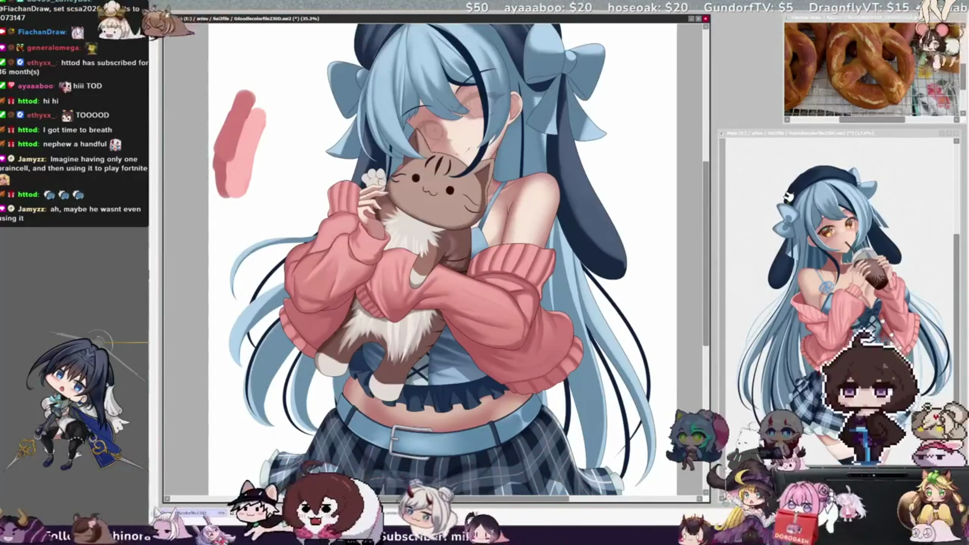
pyautogui.press('[')
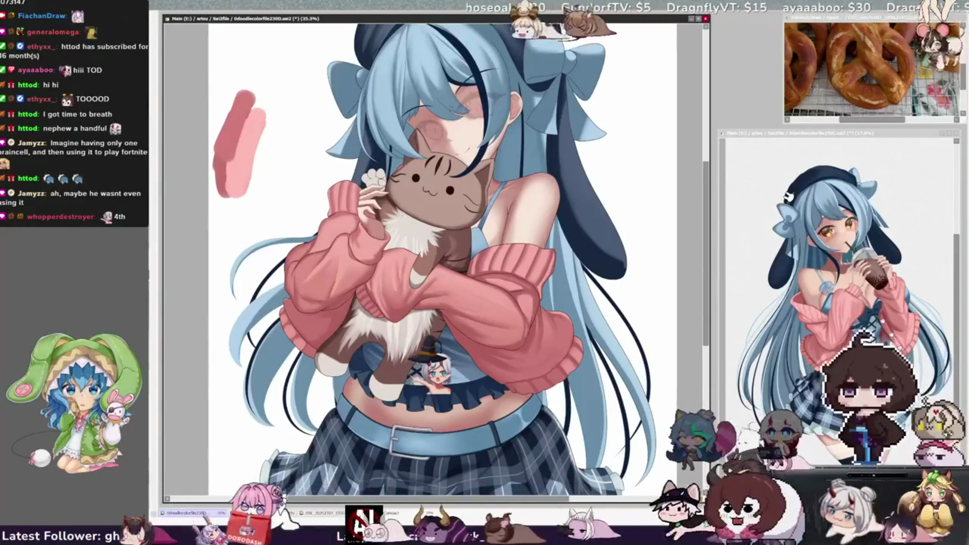
pyautogui.press('[')
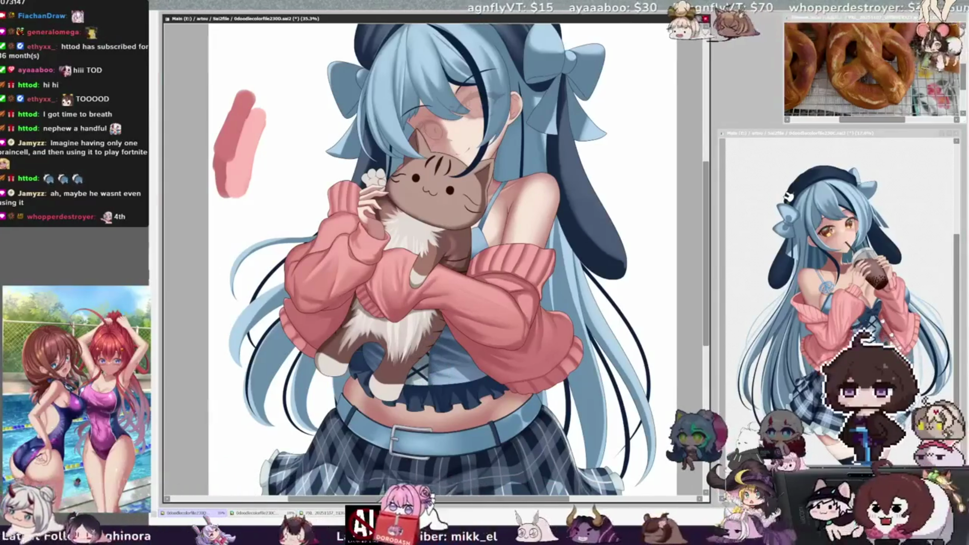
# Try a mask on the cat's white chest fur, cancel it, then rotate the view about 60° clockwise.
pyautogui.click(424, 237)
pyautogui.hotkey('ctrl', 'd')
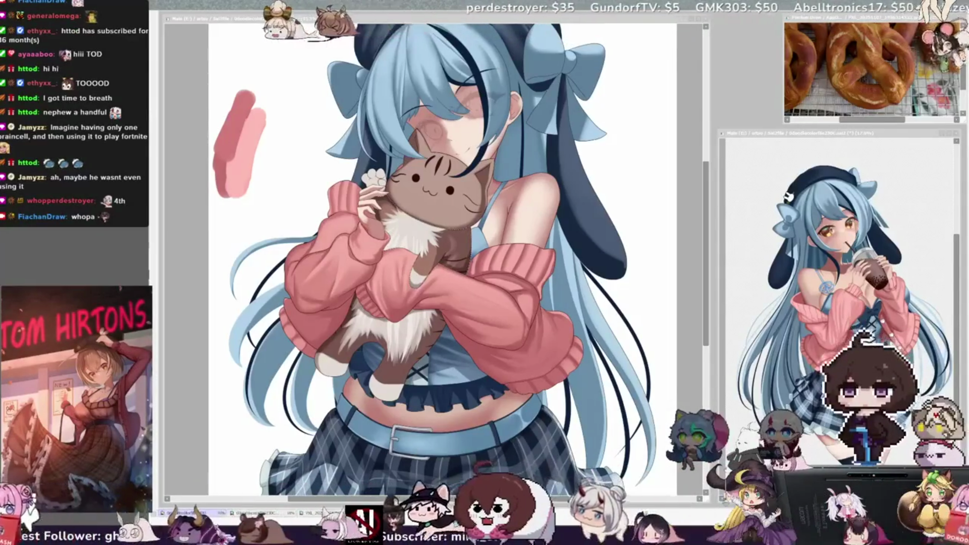
pyautogui.rightClick(427, 195)
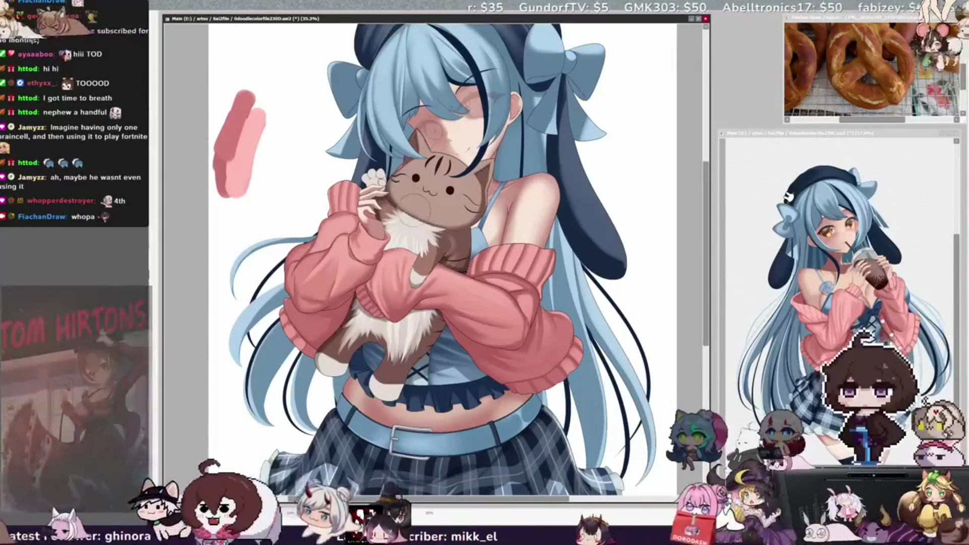
pyautogui.rightClick(419, 198)
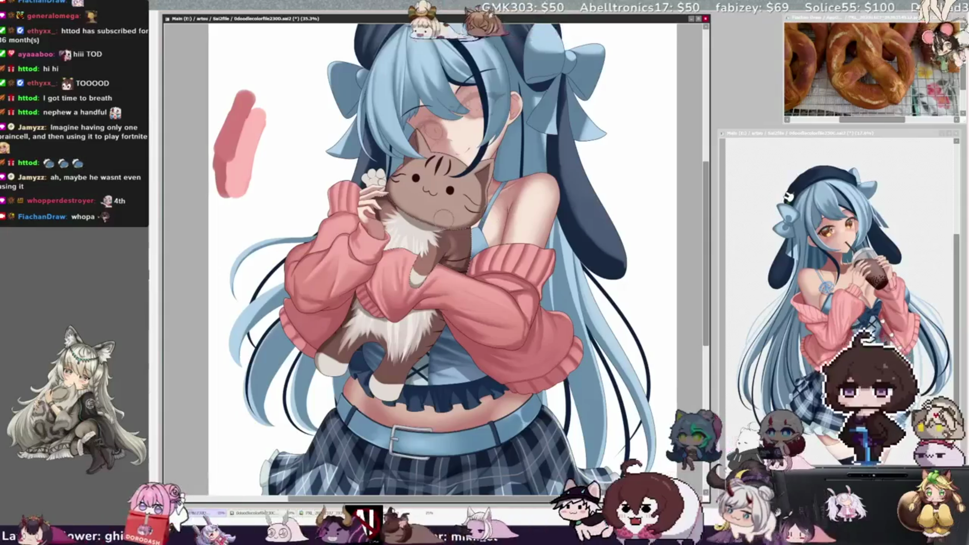
pyautogui.press('End')
pyautogui.press('End')
pyautogui.press('End')
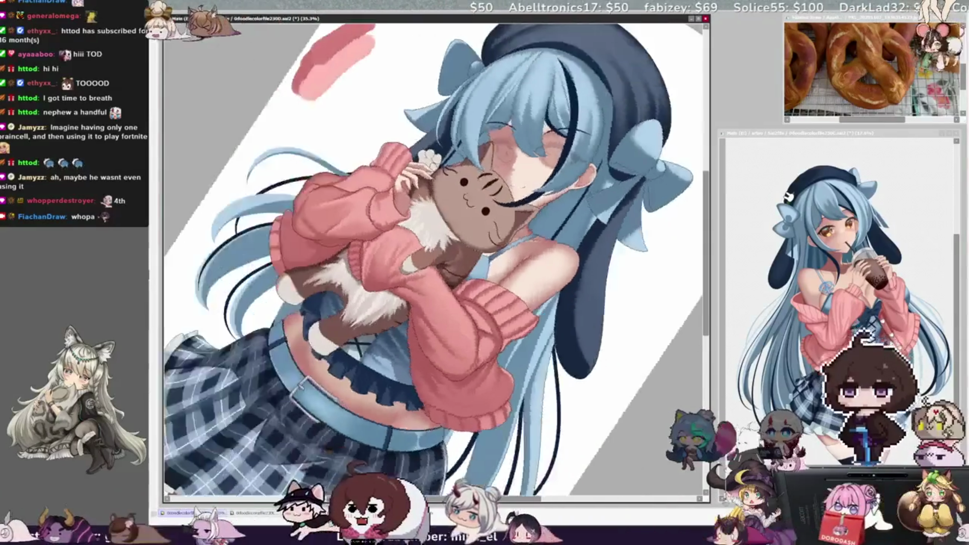
# Return the view rotation to upright, zoom out to 25%, and save the illustration.
pyautogui.rightClick(493, 192)
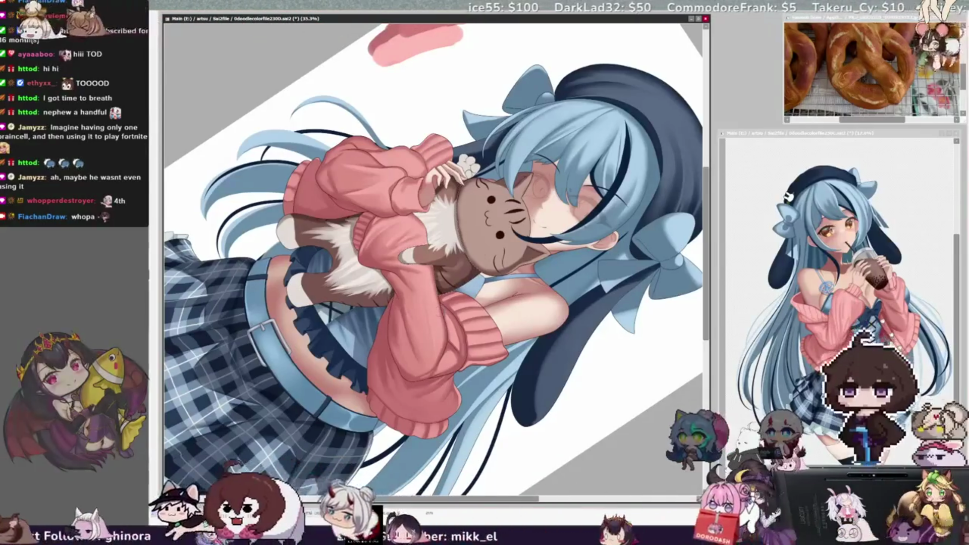
pyautogui.scroll(-1, 436, 260)
pyautogui.scroll(-1, 437, 260)
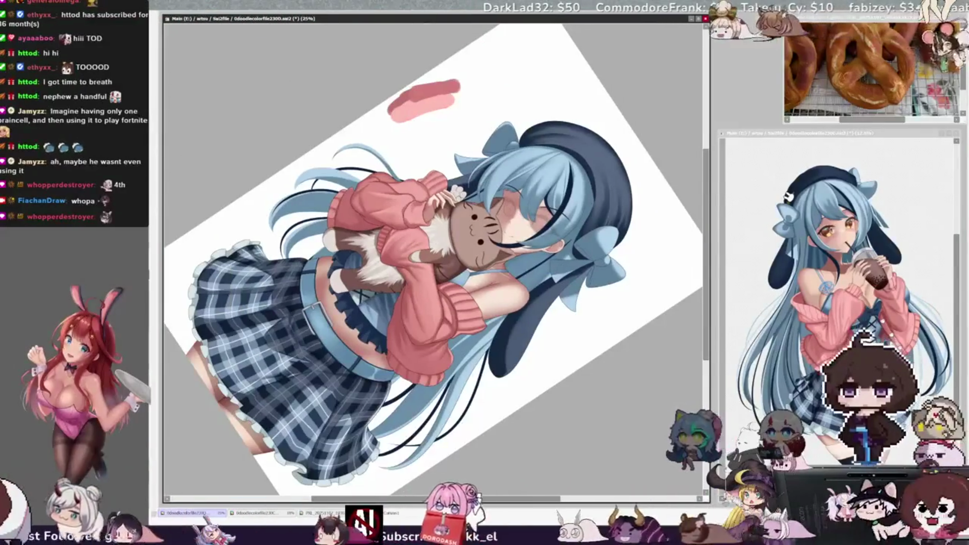
pyautogui.press('Home')
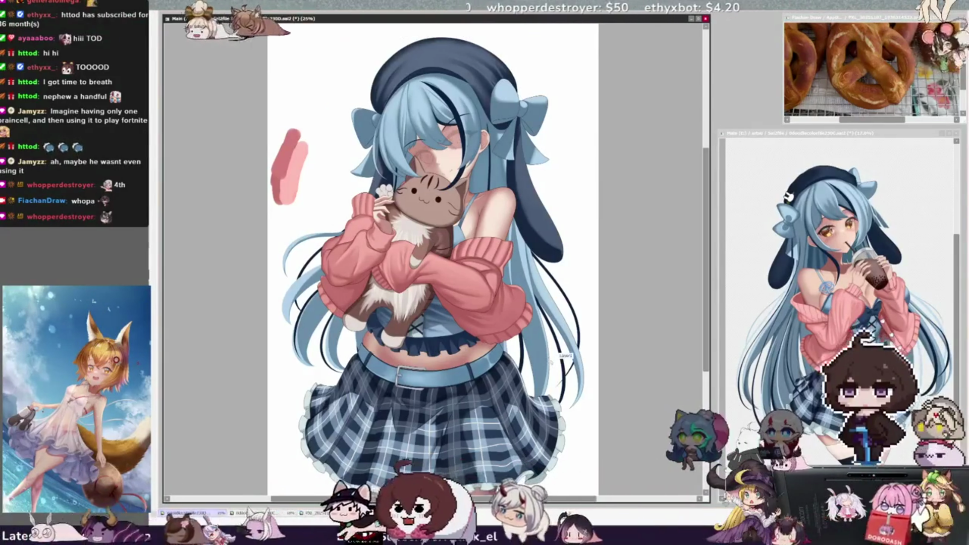
pyautogui.hotkey('ctrl', 's')
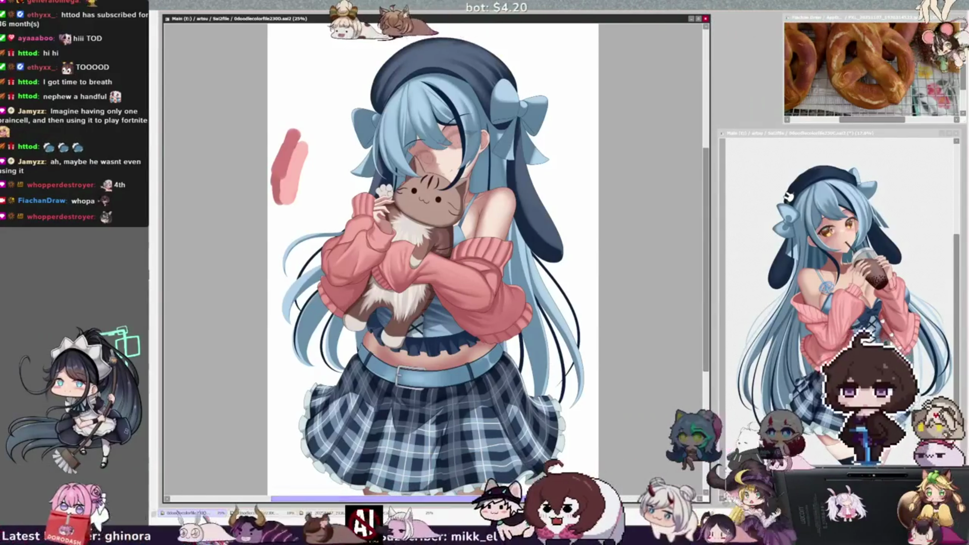
# Mirror the view horizontally to check the drawing, then bring the NewCanvas1 sketch forward.
pyautogui.scroll(-2, 434, 252)
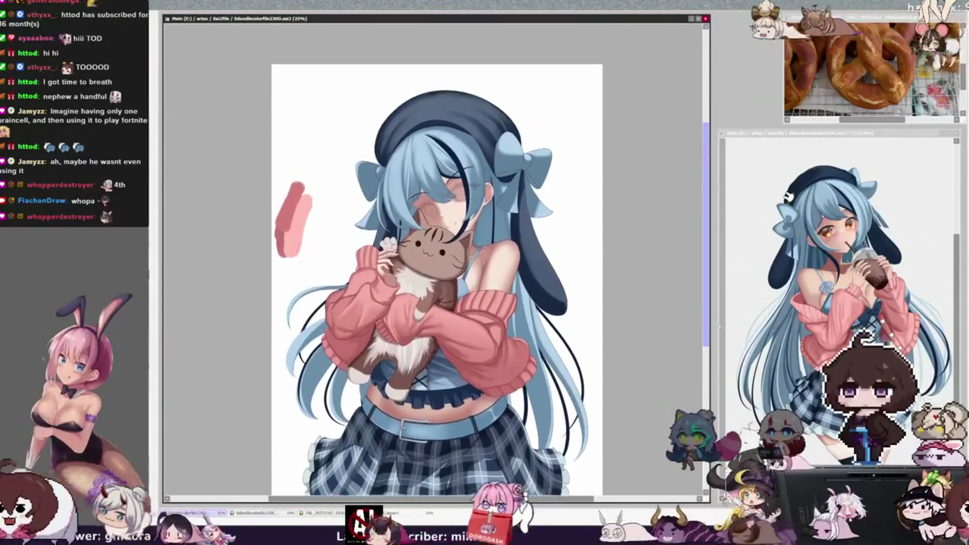
pyautogui.press('h')
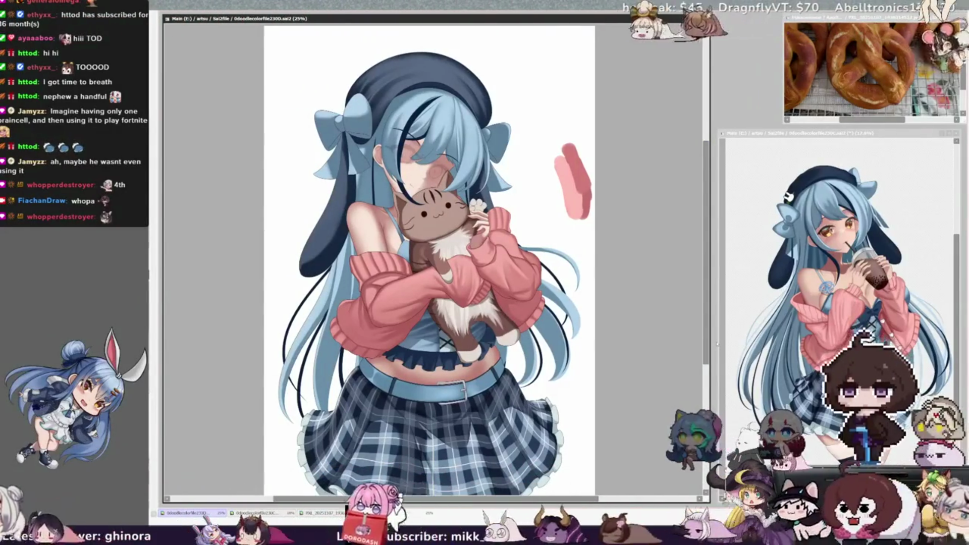
pyautogui.hotkey('ctrl', 'Tab')
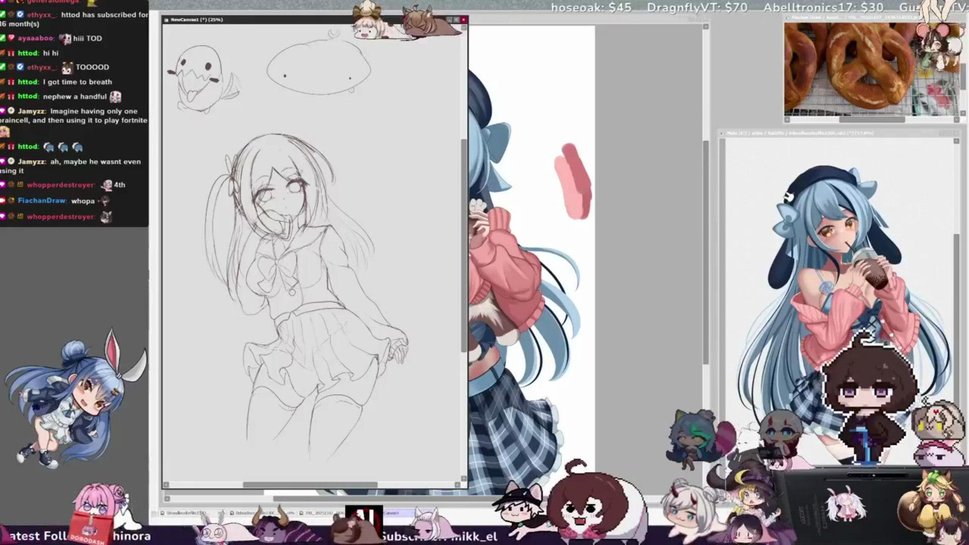
# Widen the NewCanvas1 window, mirror its view to check proportions, then return to 0doodlecolorfile230D.
pyautogui.moveTo(464, 253); pyautogui.dragTo(490, 252)
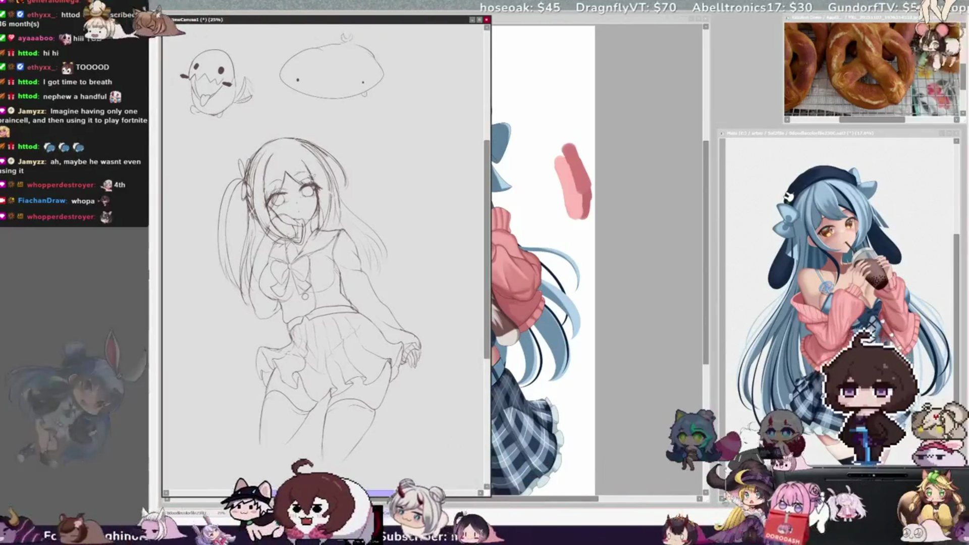
pyautogui.press('h')
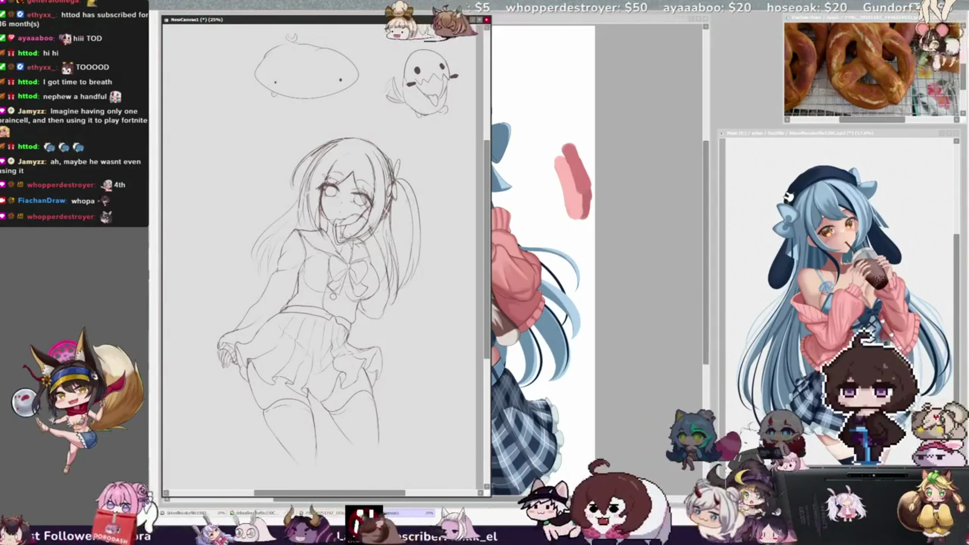
pyautogui.hotkey('ctrl', 'Tab')
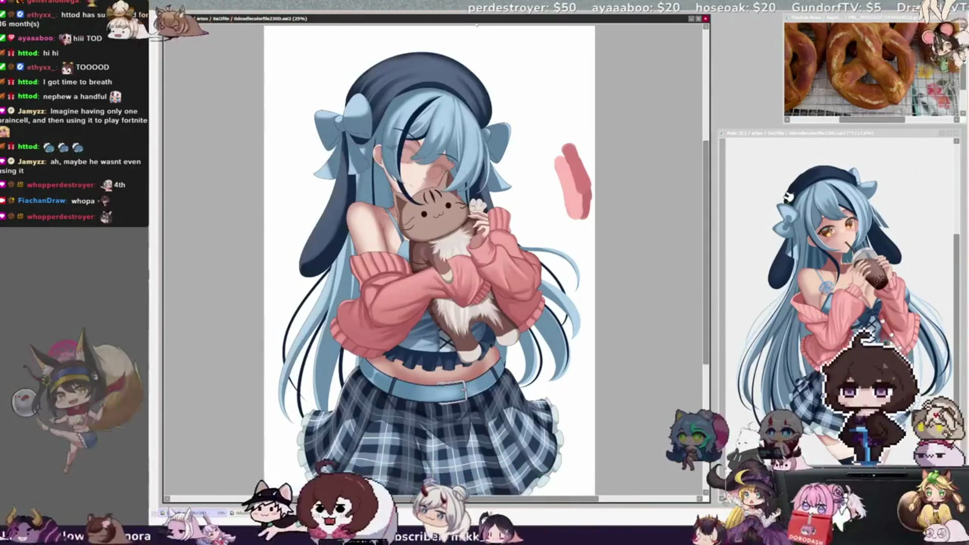
# Un-mirror the illustration view, pan the canvas, and switch focus between the two illustration windows.
pyautogui.press('h')
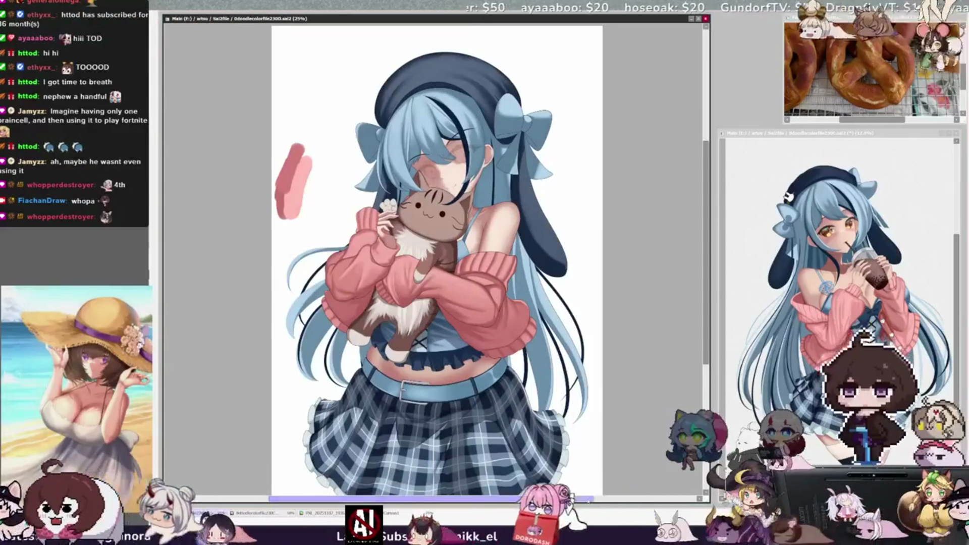
pyautogui.hscroll(2, 427, 253)
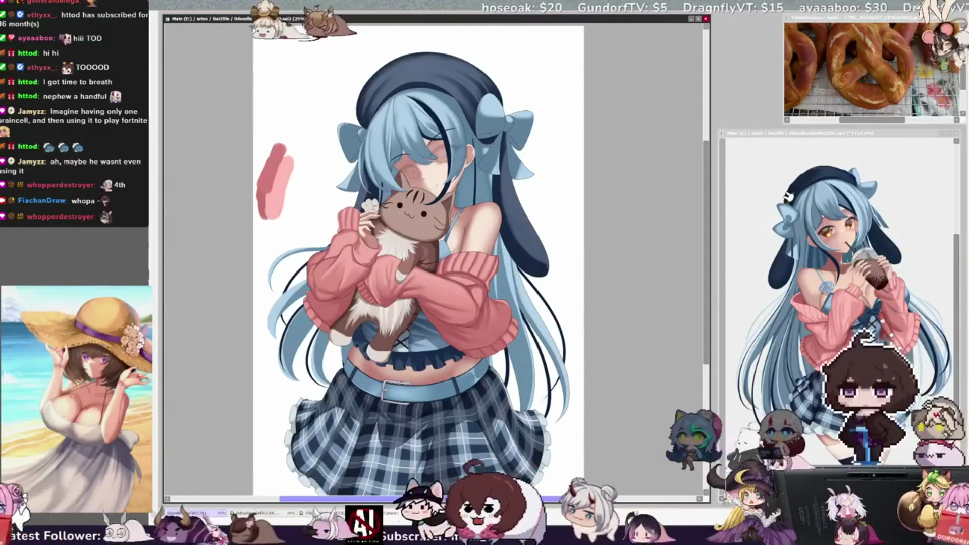
pyautogui.click(900, 134)
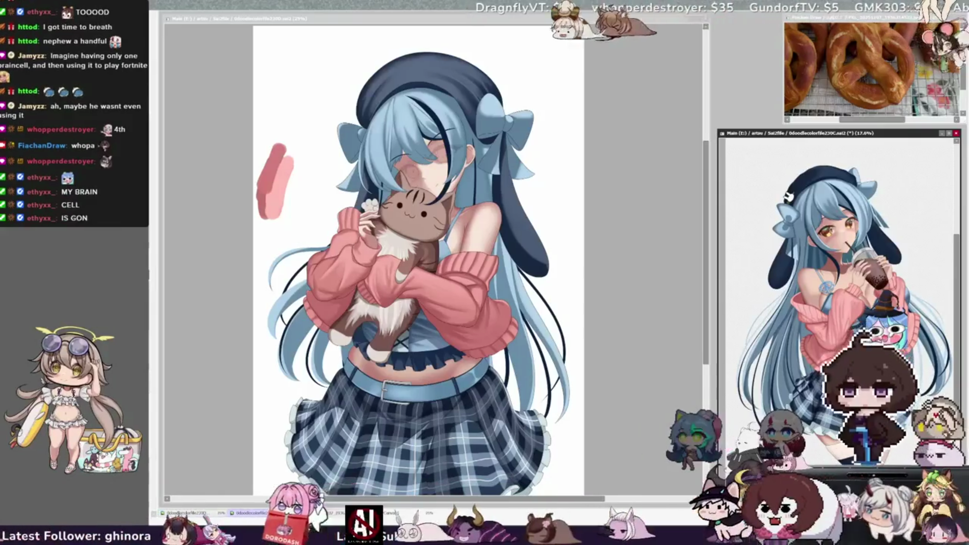
pyautogui.click(471, 21)
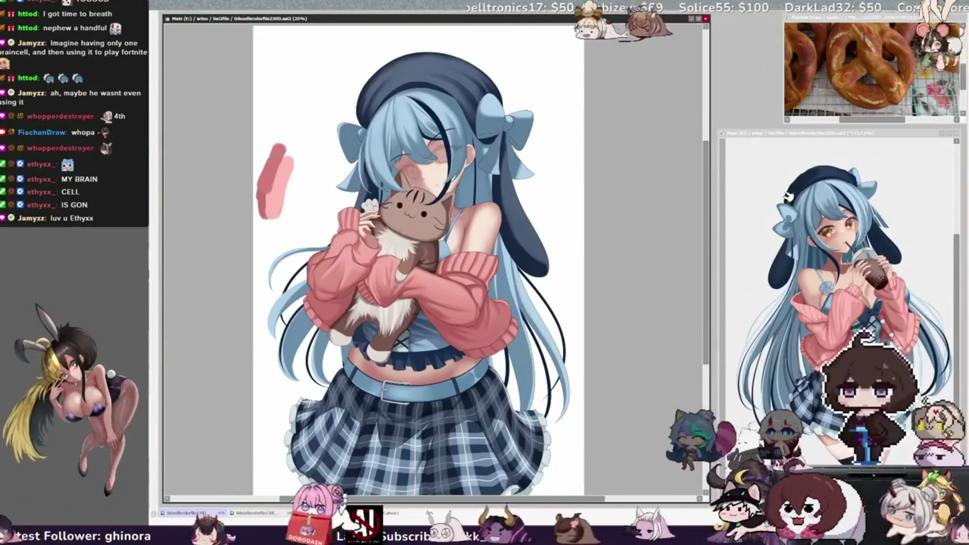
pyautogui.hscroll(-1, 419, 252)
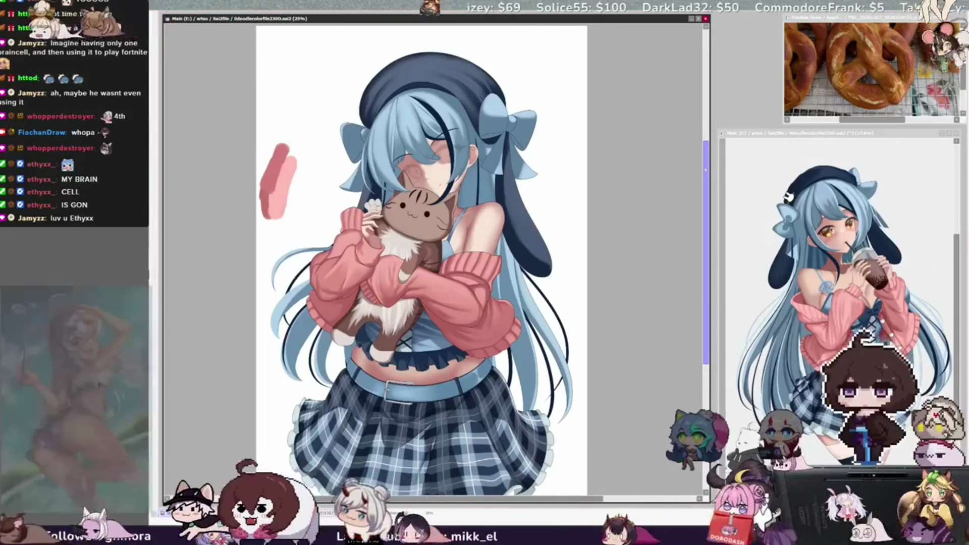
pyautogui.moveTo(707, 165); pyautogui.dragTo(709, 133)
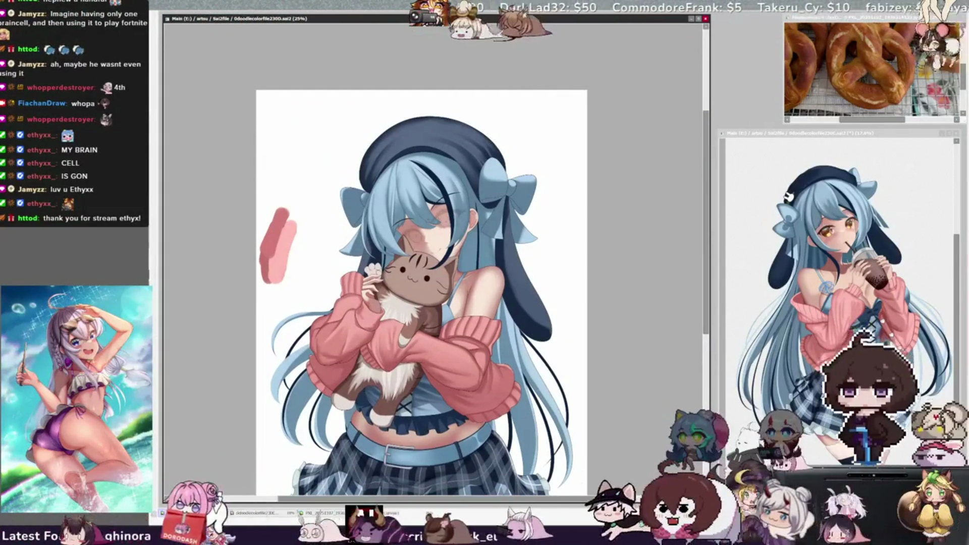
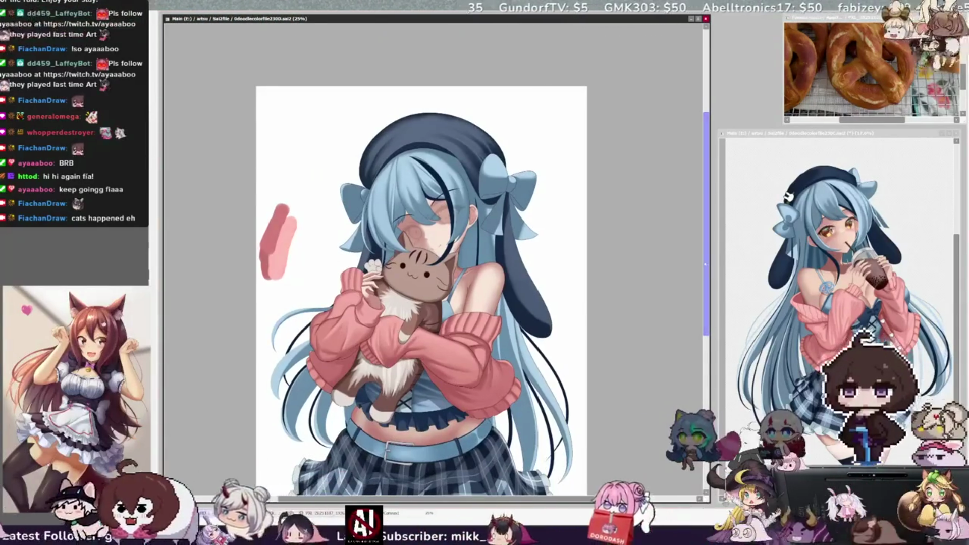
# Enlarge the brush from 56 to 64 with the bracket key.
pyautogui.scroll(-3, 422, 252)
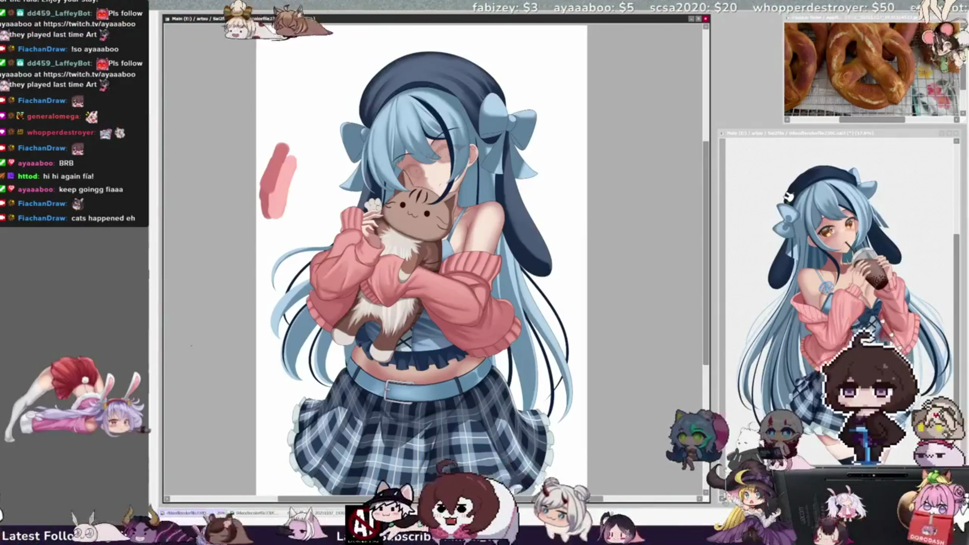
pyautogui.press(']')
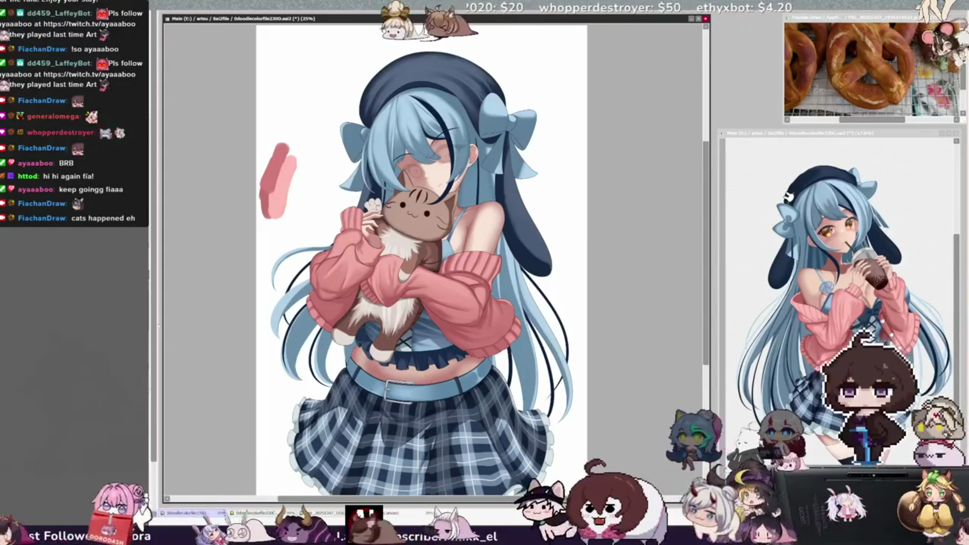
pyautogui.press(']')
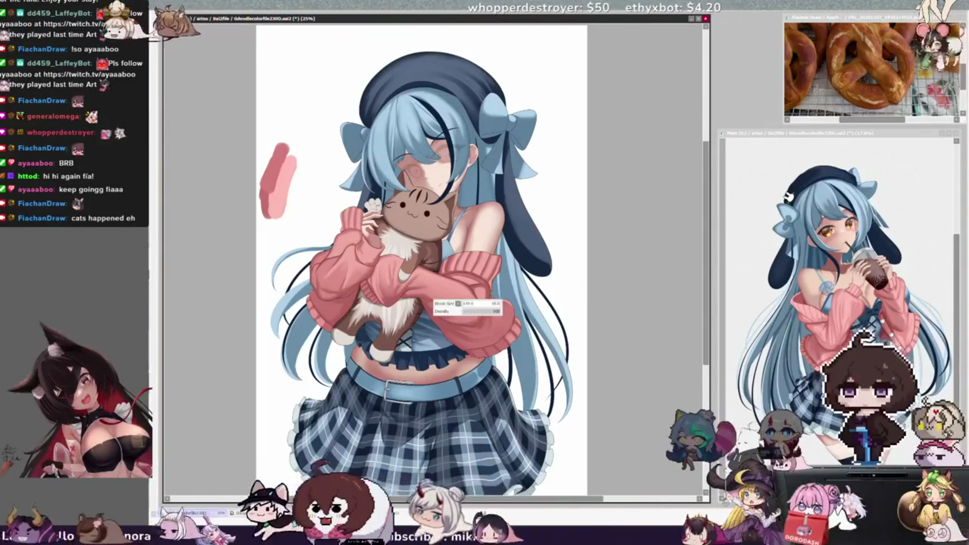
pyautogui.press(']')
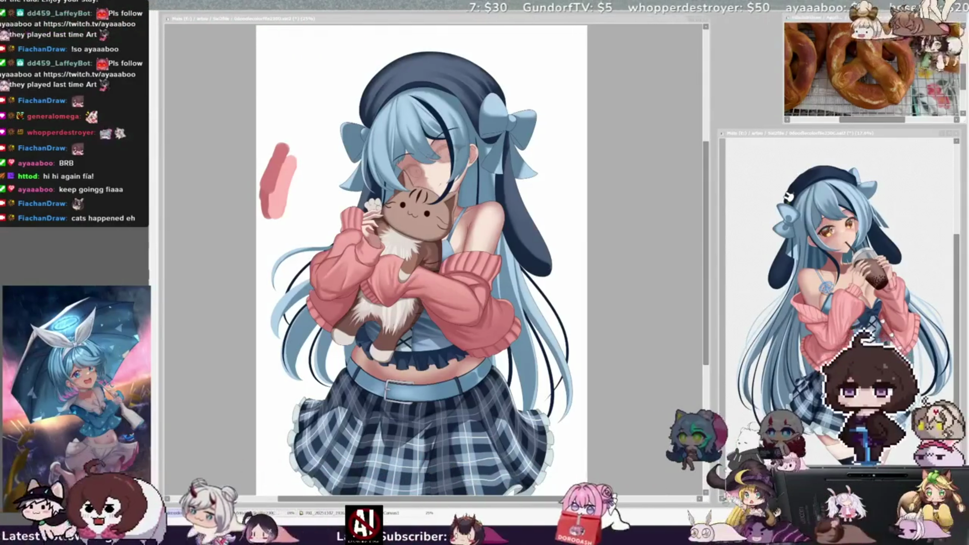
# Zoom the view in to 50%, centred on the brown cat the girl is hugging.
pyautogui.scroll(-2, 421, 252)
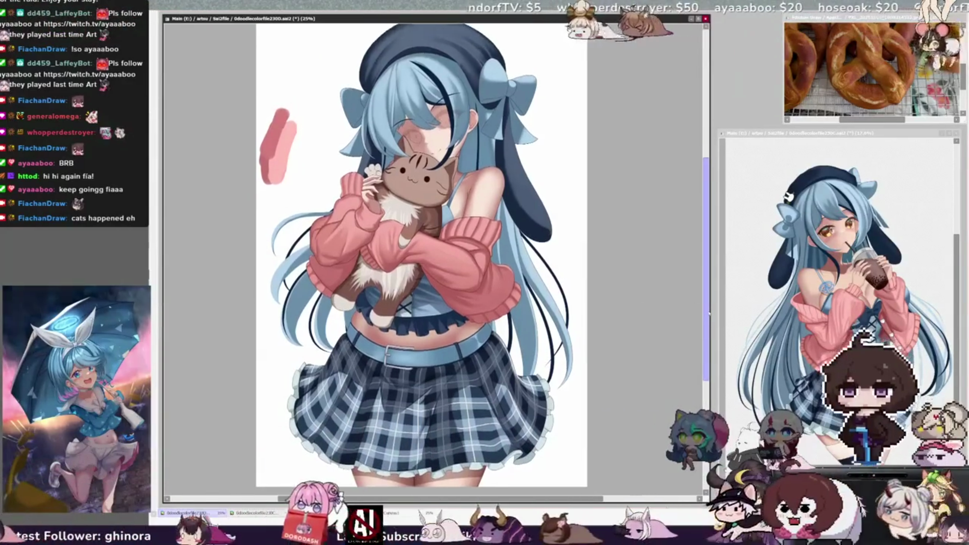
pyautogui.scroll(1, 422, 252)
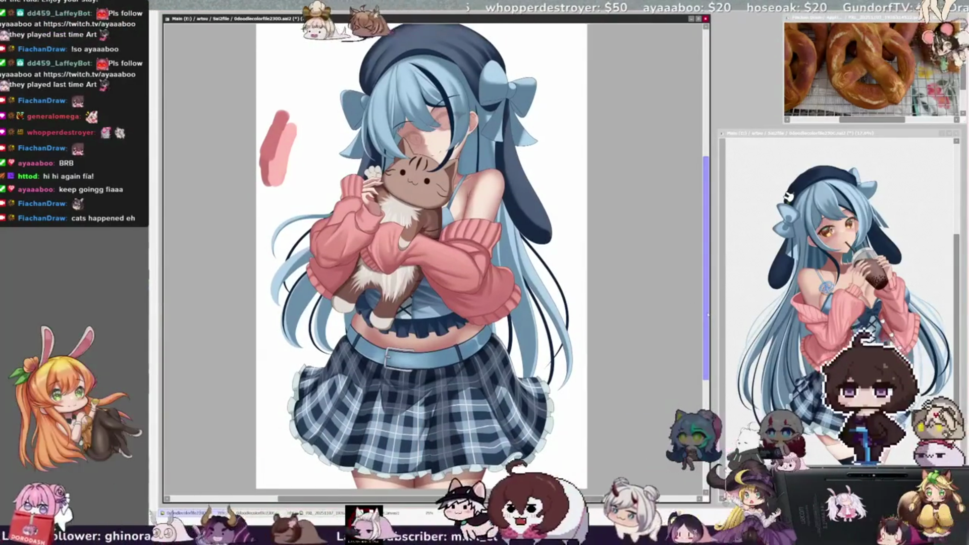
pyautogui.scroll(3, 421, 253)
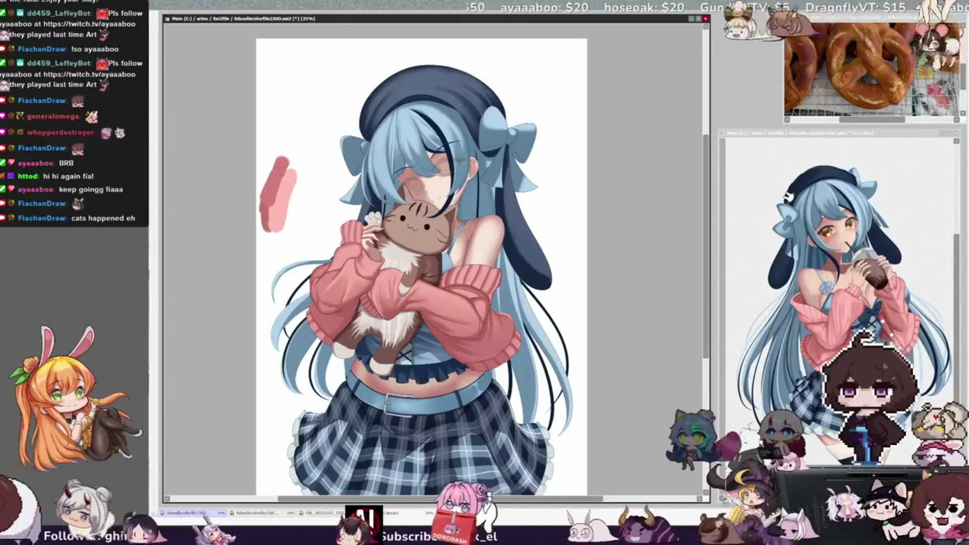
pyautogui.scroll(-2, 578, 274)
pyautogui.scroll(1, 622, 298)
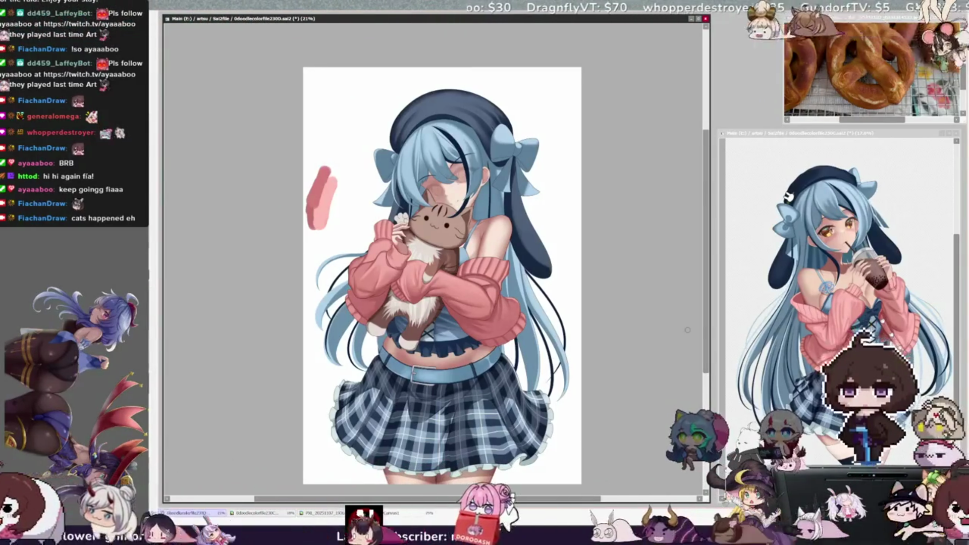
pyautogui.scroll(1, 442, 275)
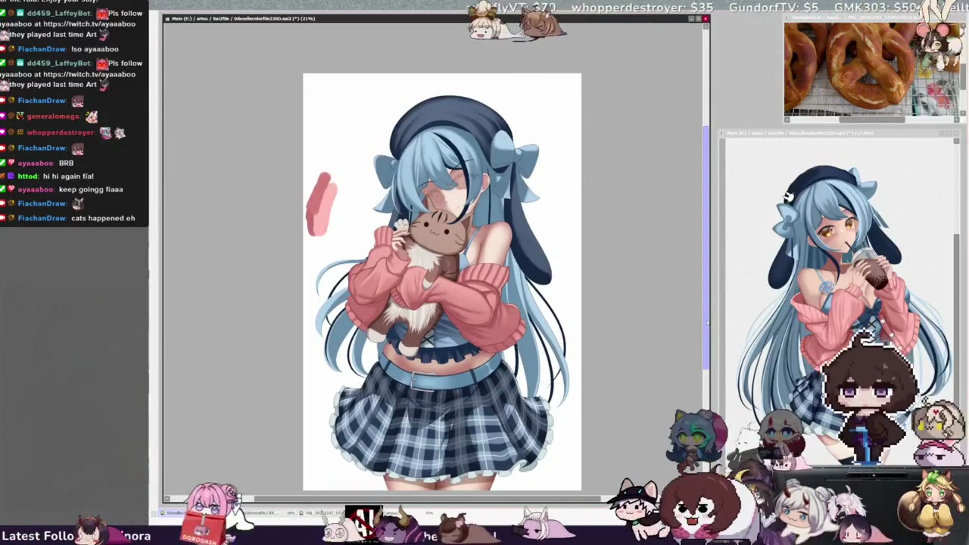
pyautogui.scroll(3, 442, 283)
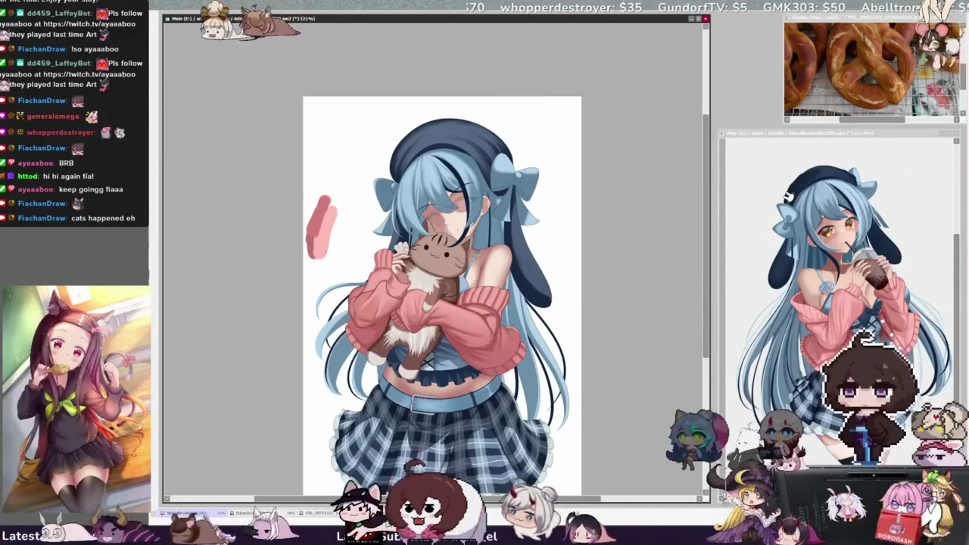
pyautogui.scroll(2, 424, 255)
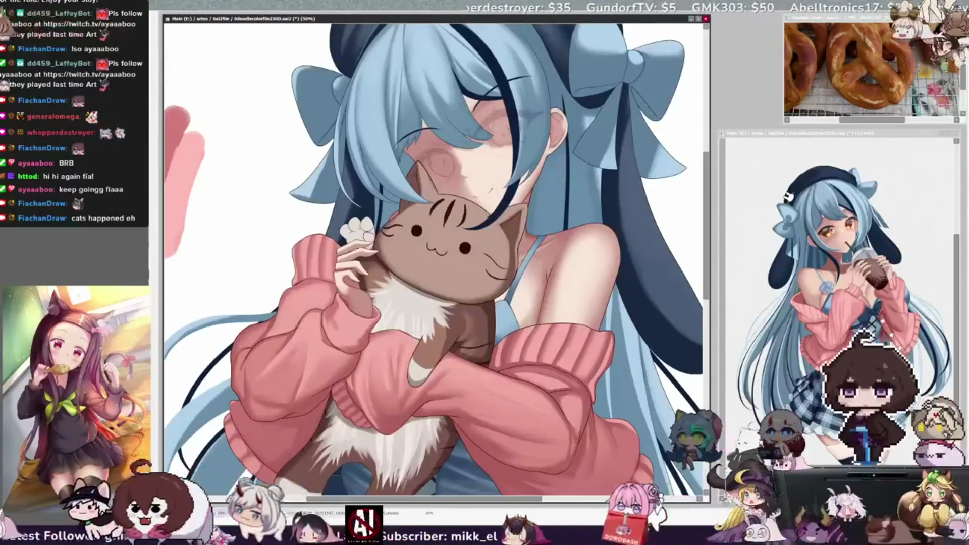
# Tilt and zoom to 100% on the girl's hair and face, straighten the view, and pick that layer.
pyautogui.scroll(5, 434, 260)
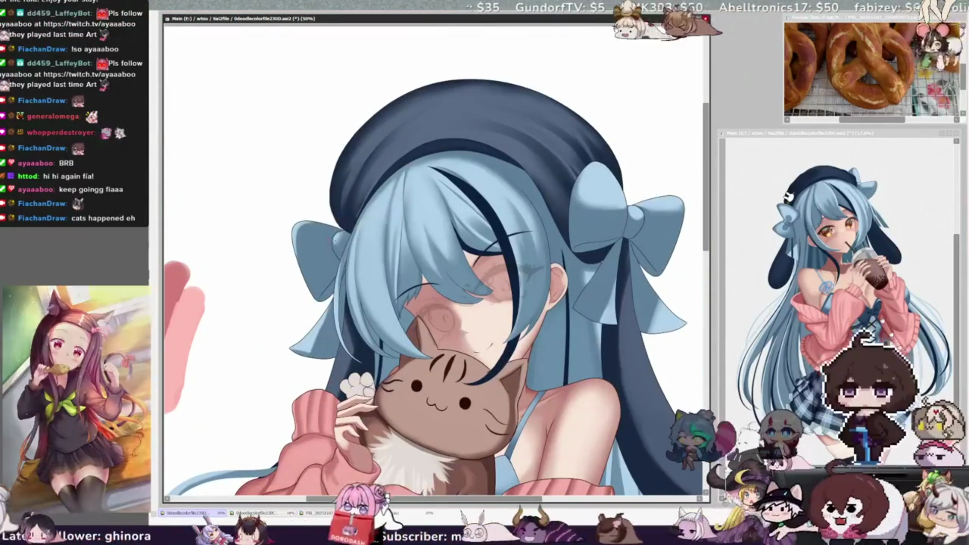
pyautogui.press('Delete')
pyautogui.press('Delete')
pyautogui.press('Delete')
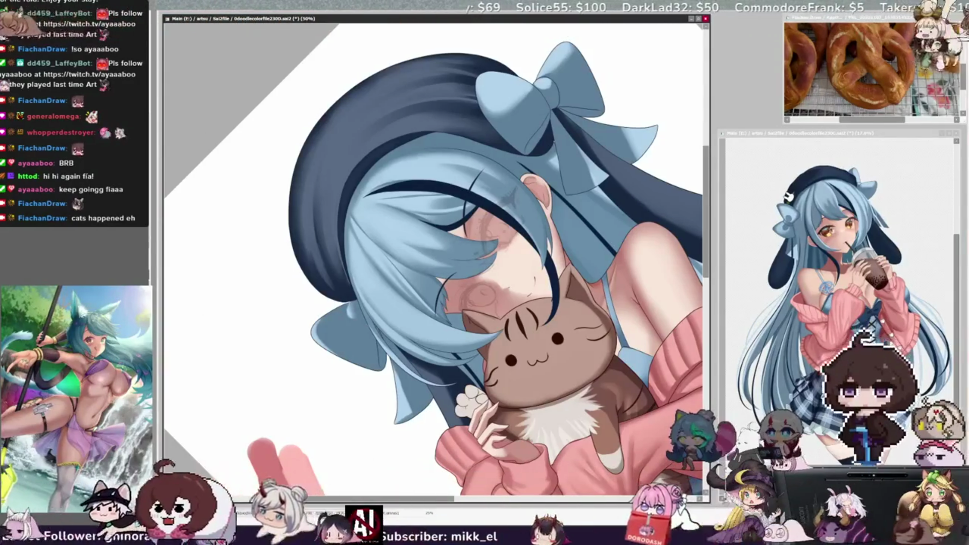
pyautogui.scroll(5, 434, 258)
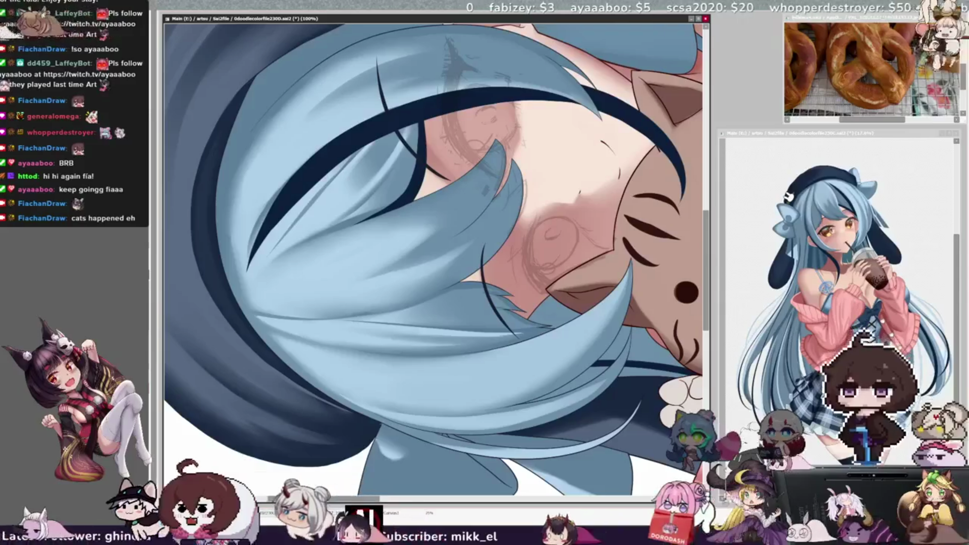
pyautogui.press('Delete')
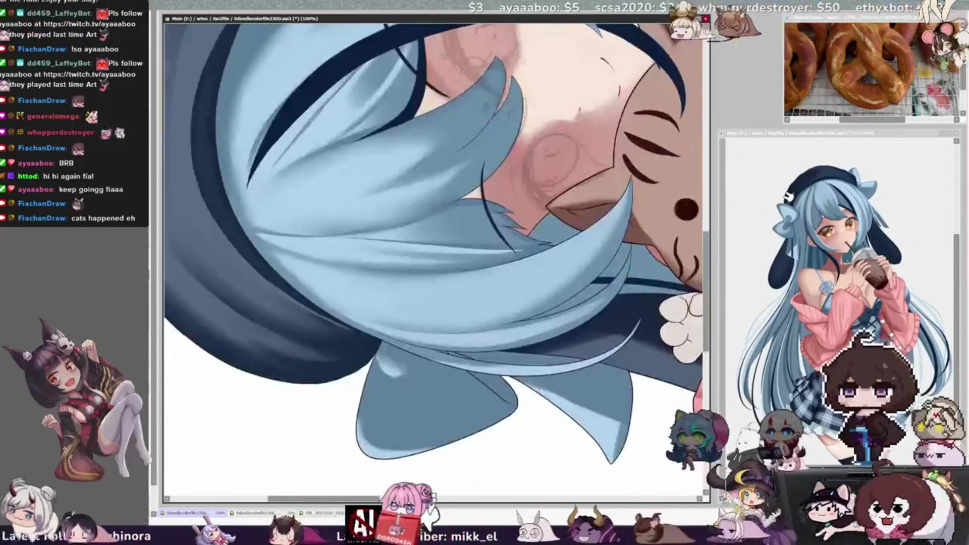
pyautogui.press('Home')
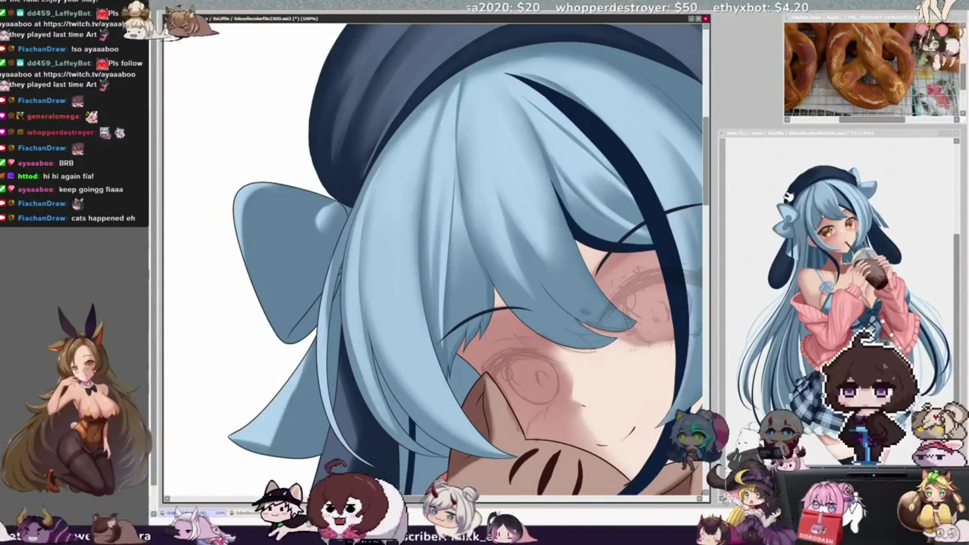
pyautogui.keyDown('ctrl'); pyautogui.keyDown('shift'); pyautogui.click(376, 186); pyautogui.keyUp('shift'); pyautogui.keyUp('ctrl')
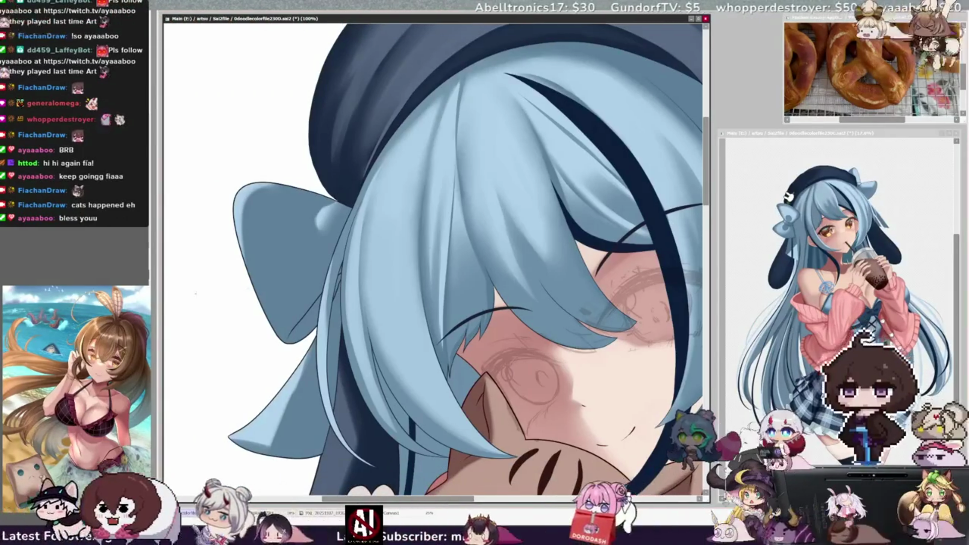
pyautogui.hotkey('ctrl', '-')
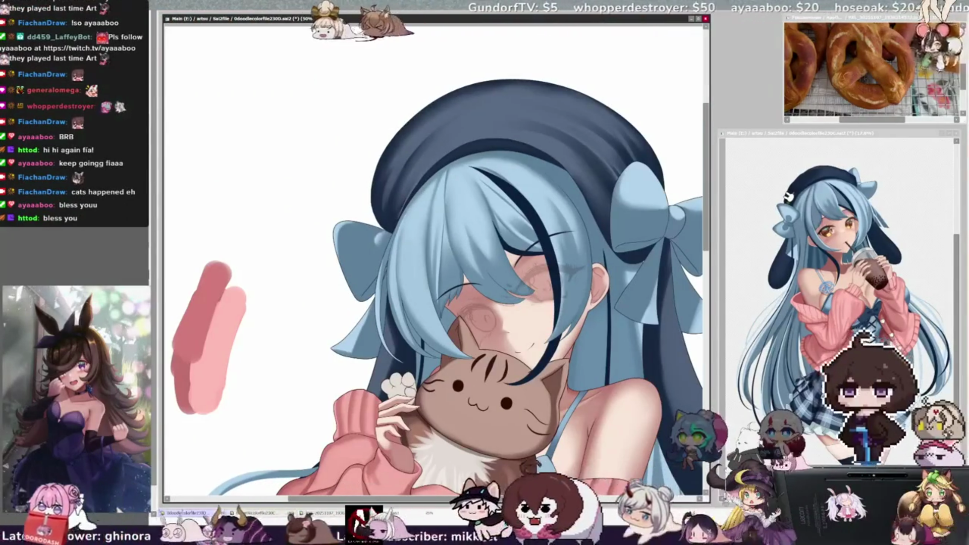
pyautogui.moveTo(412, 237); pyautogui.dragTo(419, 238)
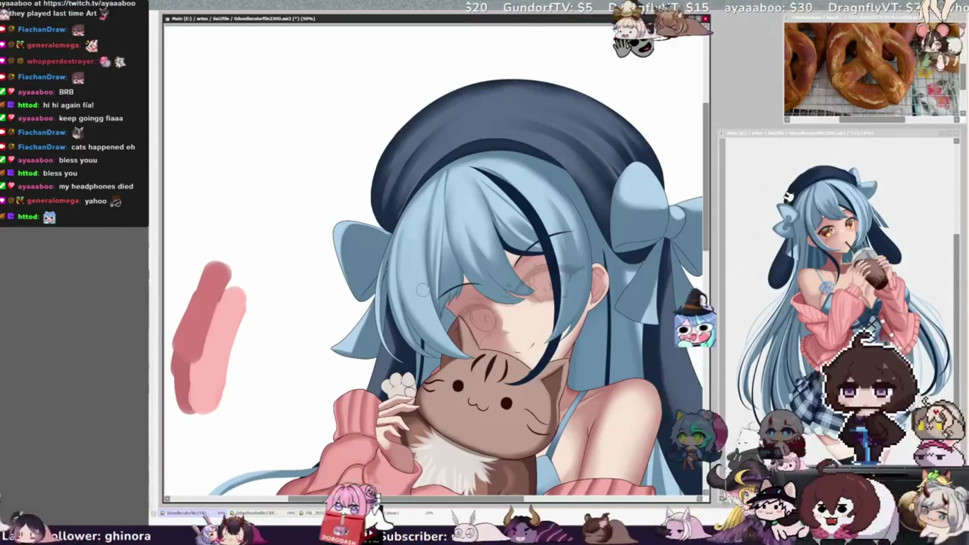
pyautogui.moveTo(422, 289); pyautogui.dragTo(383, 290)
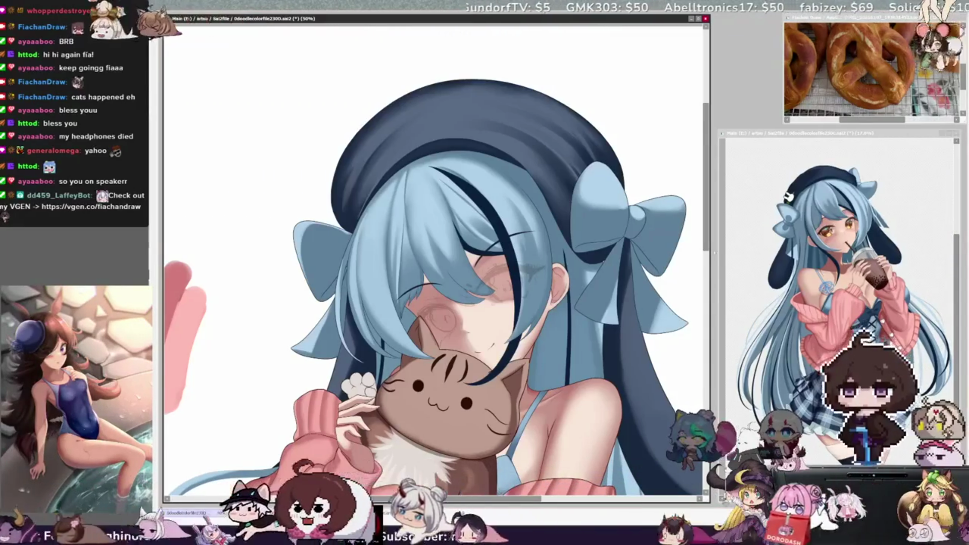
# Pan across the cat, shrink the brush, and mirror the view horizontally.
pyautogui.scroll(-3, 589, 441)
pyautogui.hscroll(2, 598, 162)
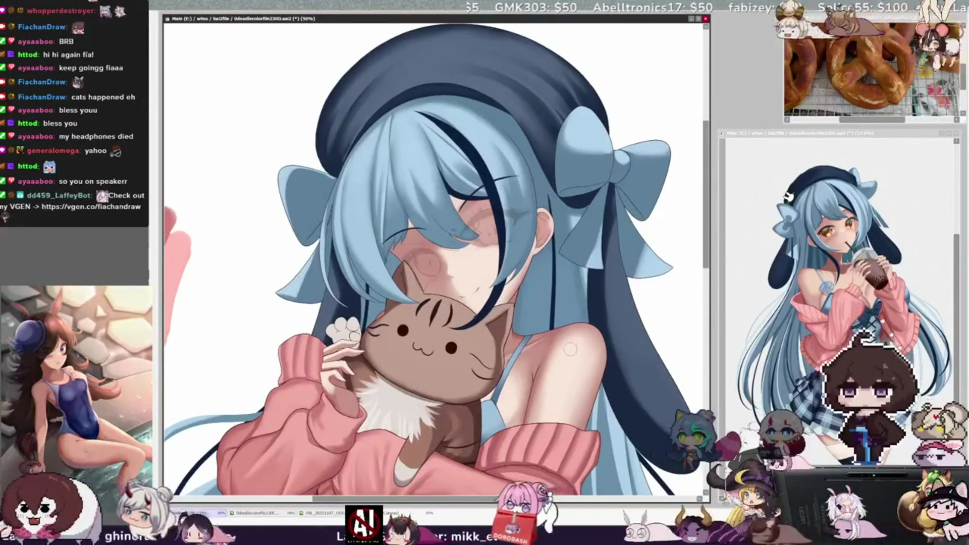
pyautogui.press('[')
pyautogui.press('[')
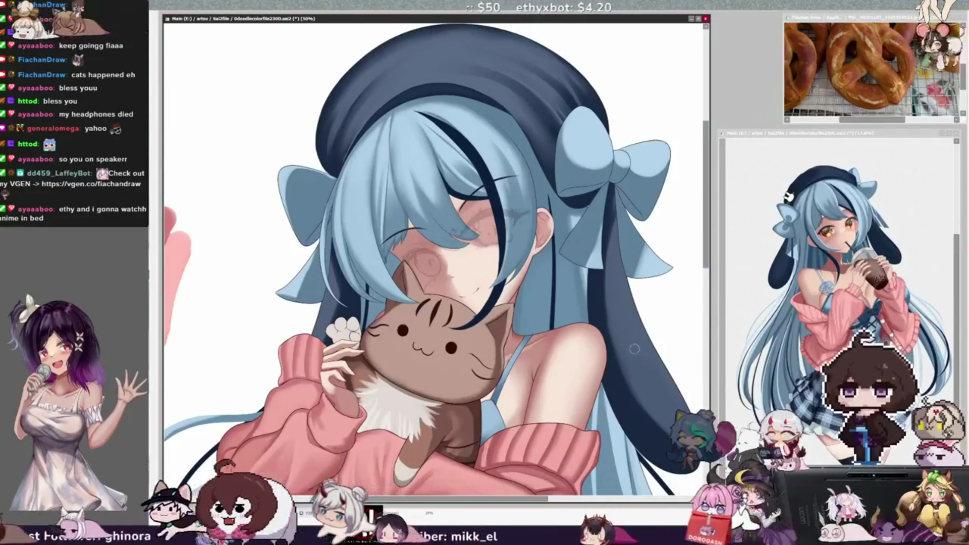
pyautogui.hscroll(1, 434, 258)
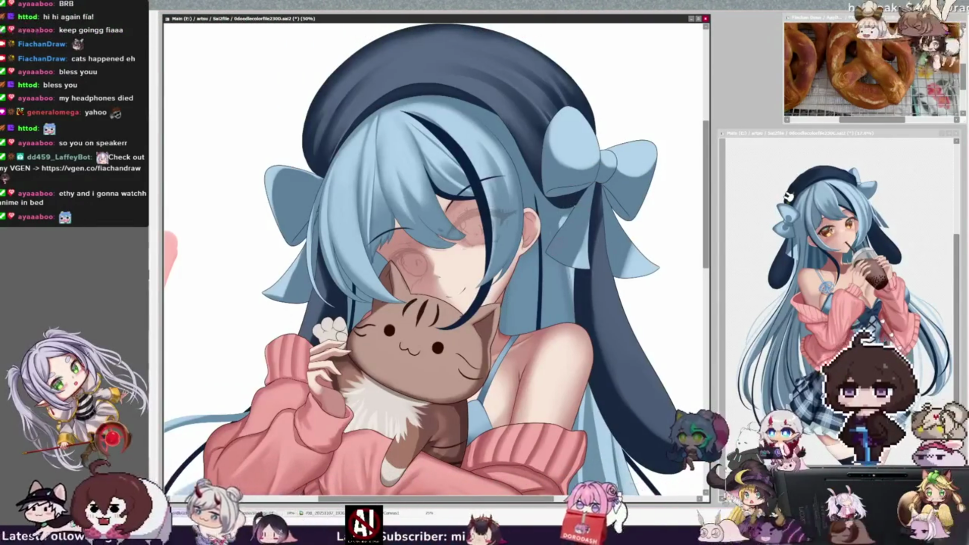
pyautogui.press('[')
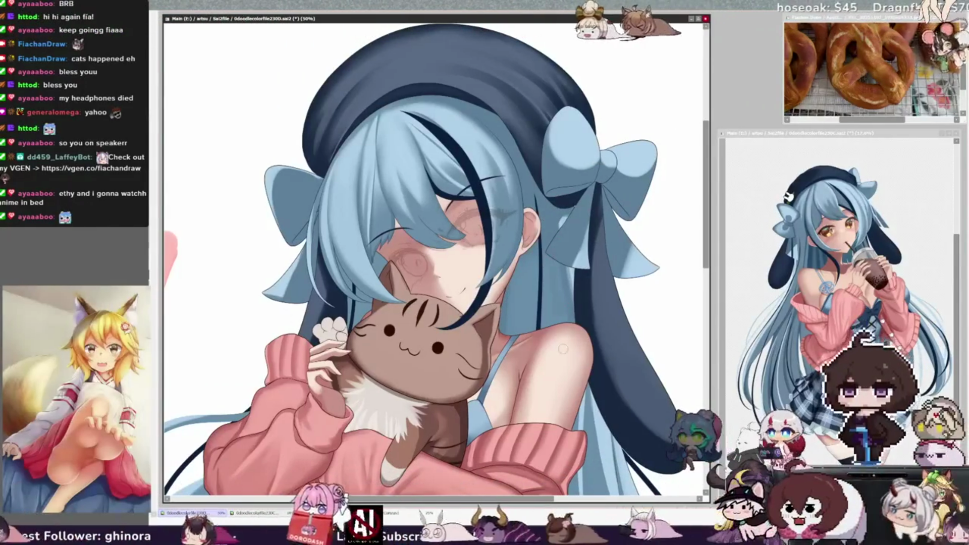
pyautogui.press('h')
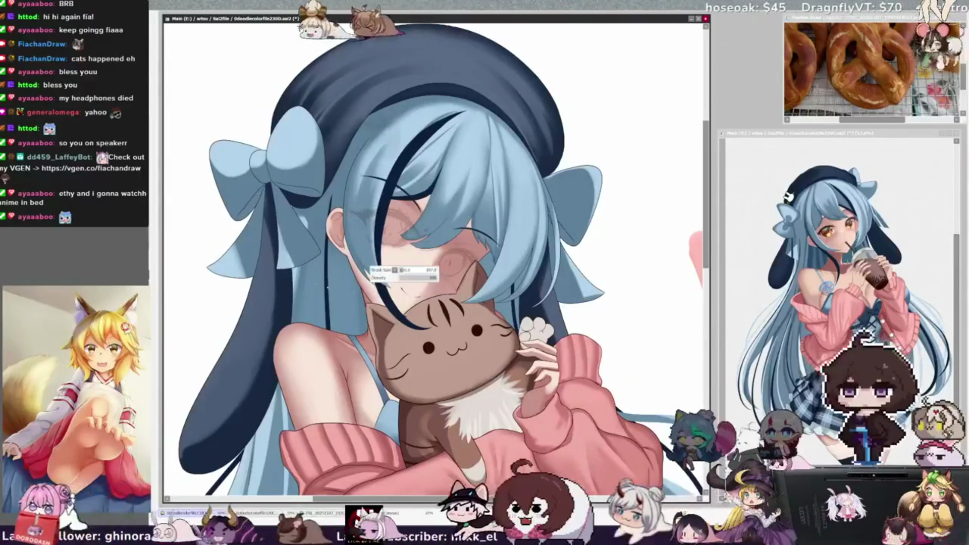
pyautogui.press('[')
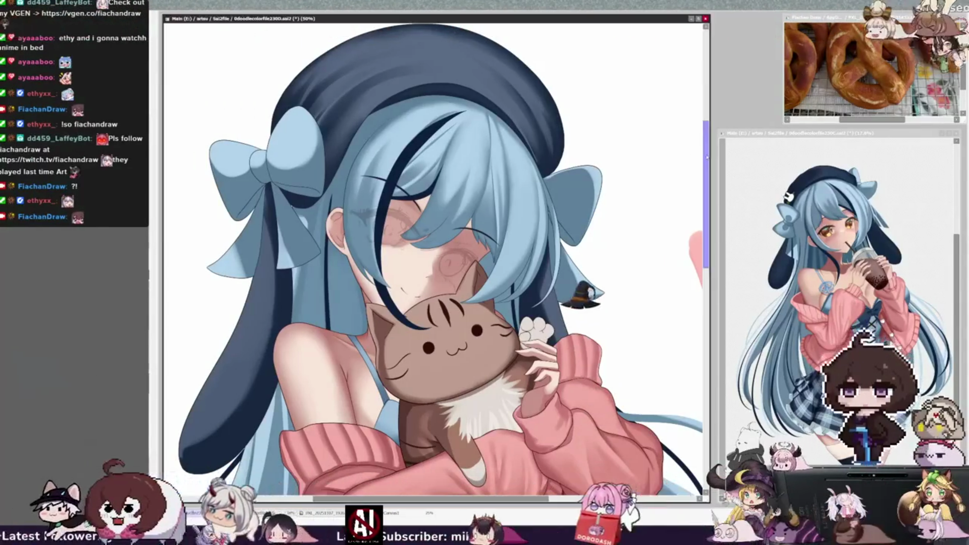
# Shrink the brush and tilt the mirrored view about 45° for inspection.
pyautogui.scroll(3, 433, 258)
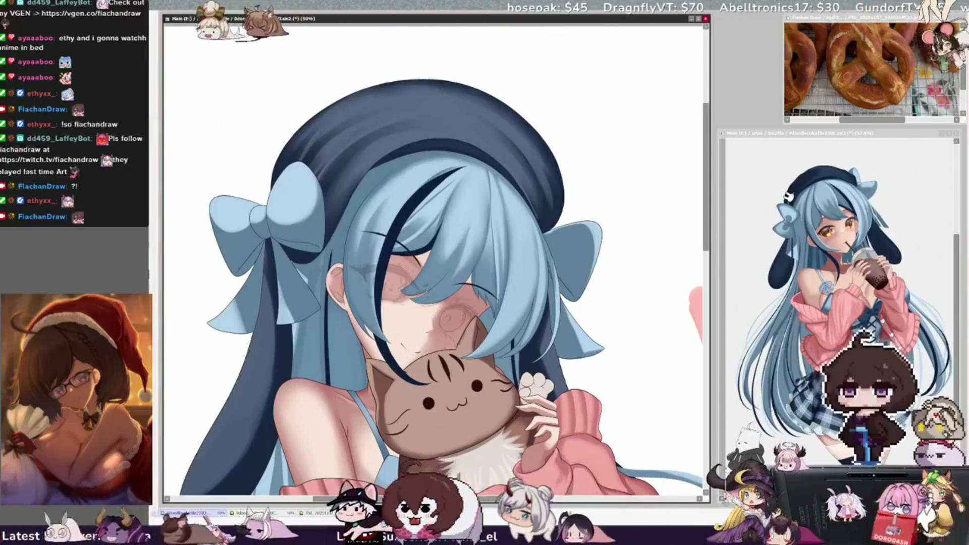
pyautogui.press('[')
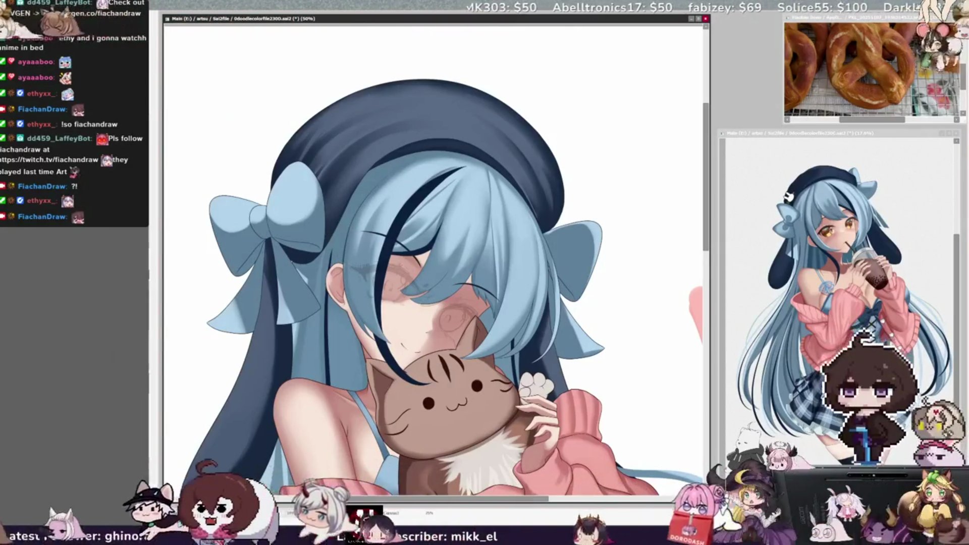
pyautogui.press('Delete')
pyautogui.press('Delete')
pyautogui.press('Delete')
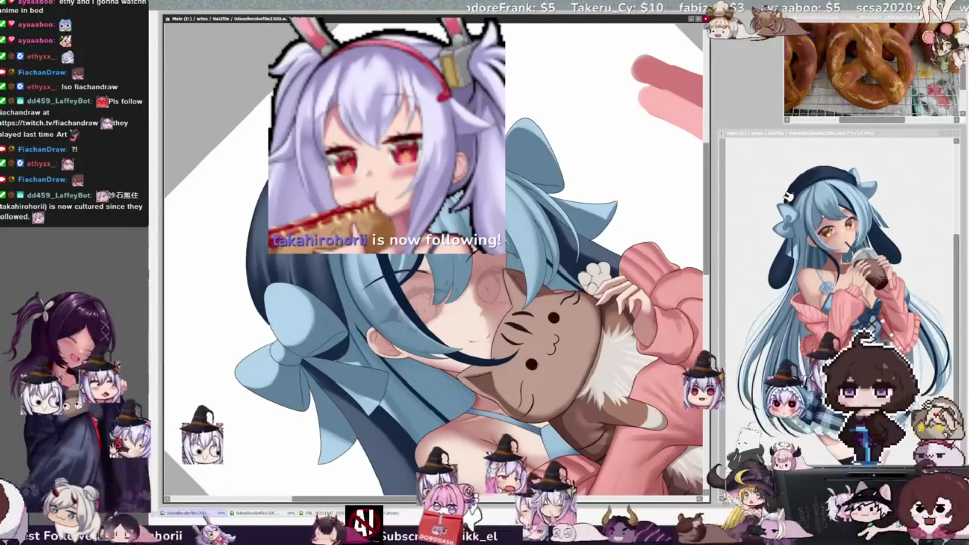
# Straighten the view and zoom out from 50% to 25% to show the upper body.
pyautogui.press('Delete')
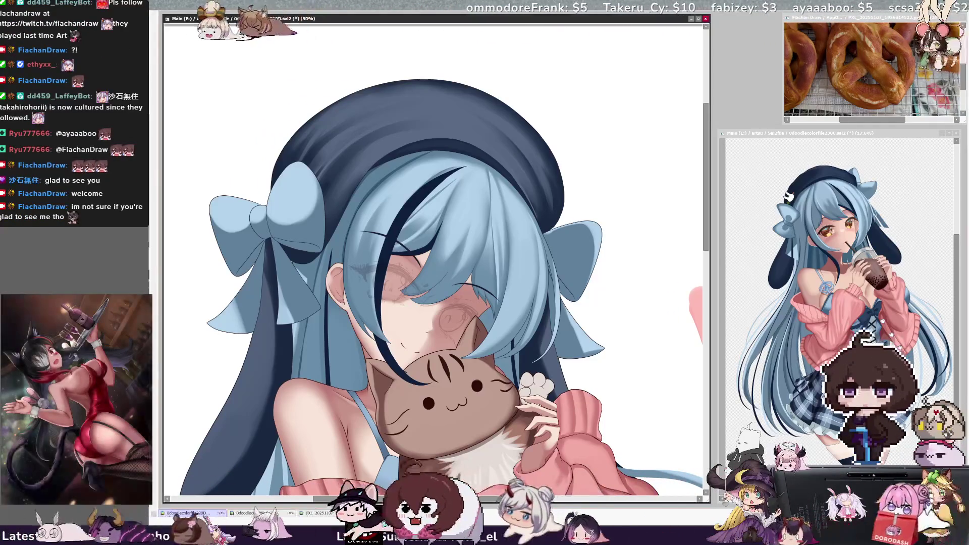
pyautogui.scroll(-4, 437, 260)
pyautogui.scroll(3, 437, 260)
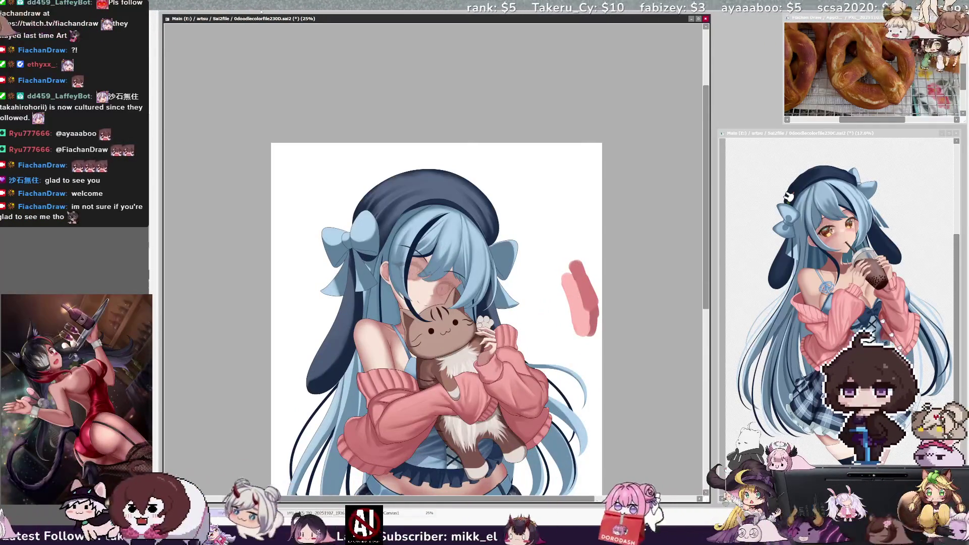
# Flip the canvas view horizontally so the girl faces the other way.
pyautogui.press('h')
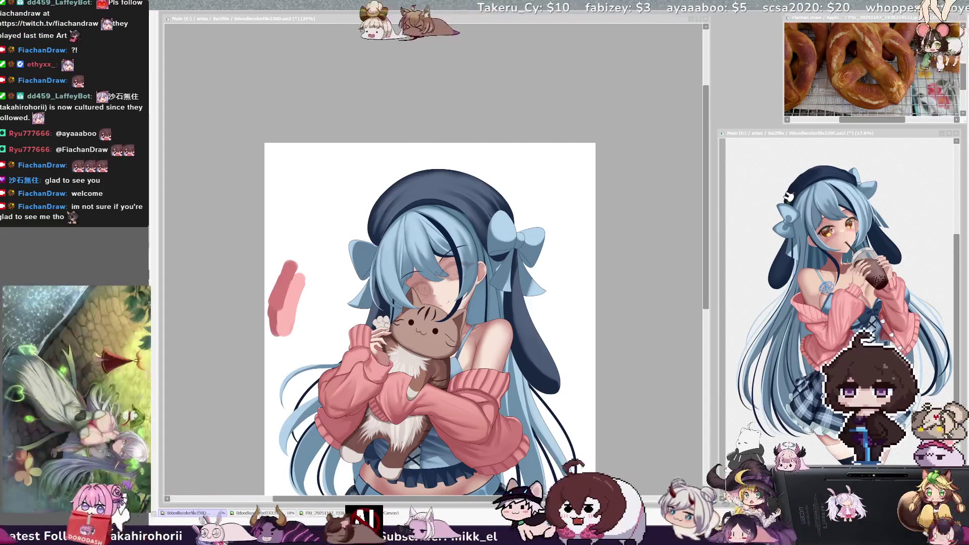
pyautogui.moveTo(707, 188); pyautogui.dragTo(709, 257)
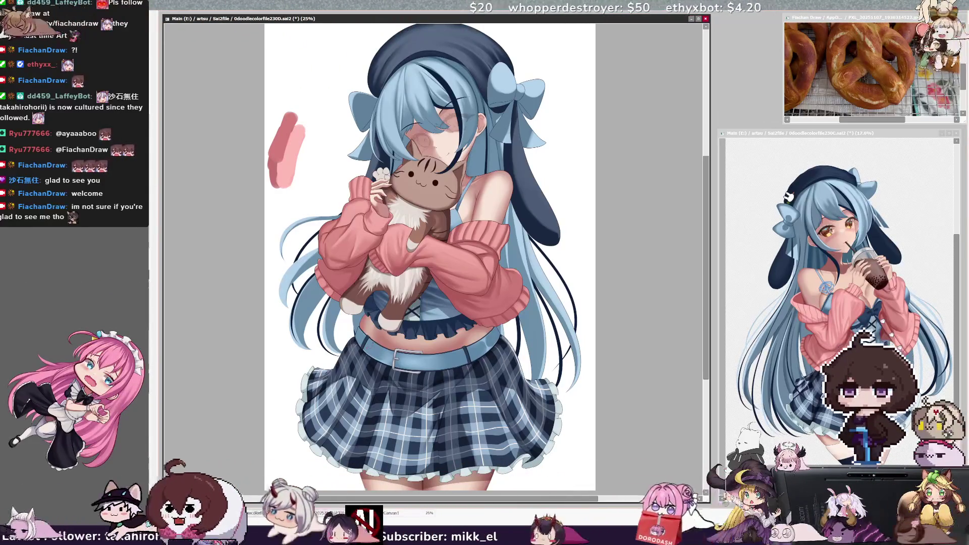
# Rotate the view about 45° clockwise, tilting the artwork diagonally.
pyautogui.press('End')
pyautogui.press('End')
pyautogui.press('End')
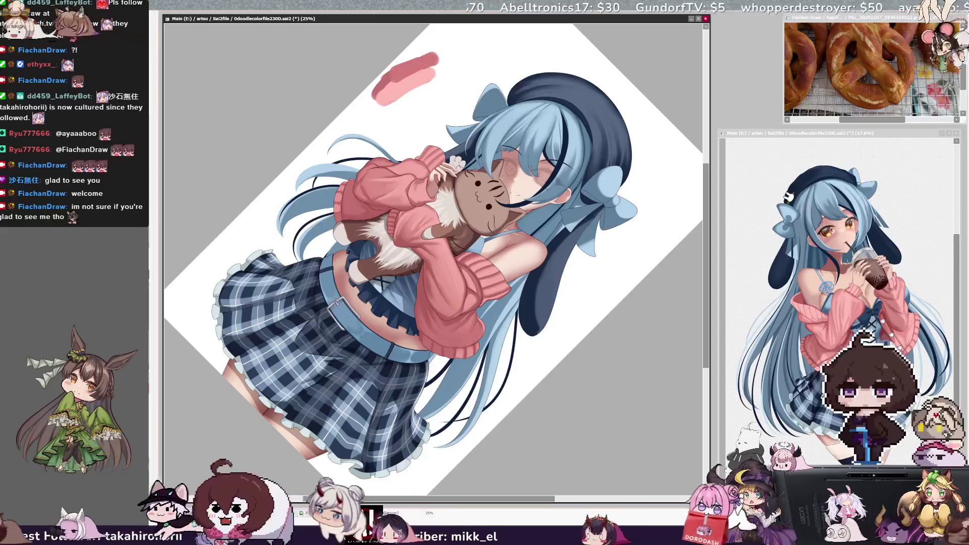
# Check the brush size and skirt layer, reset rotation and fit the view, then zoom to 25%.
pyautogui.press('[')
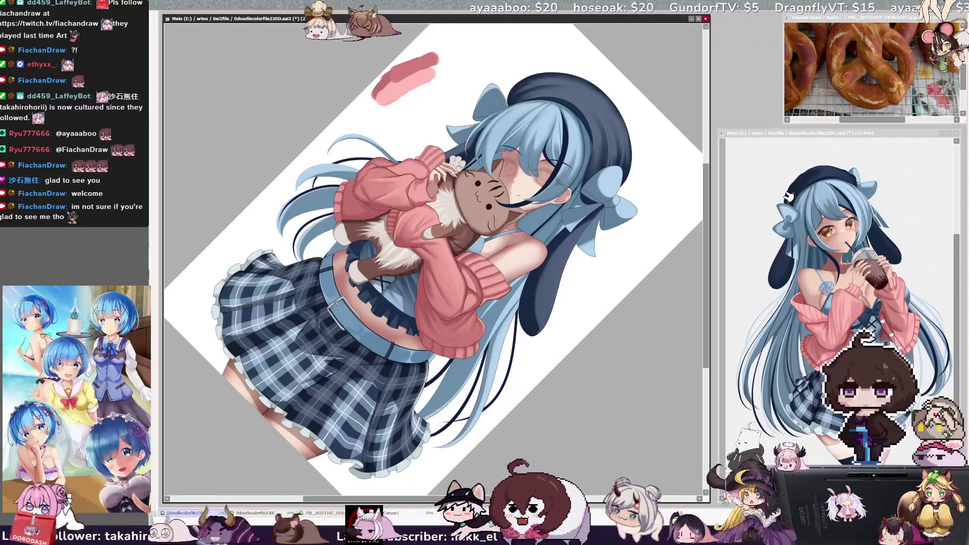
pyautogui.keyDown('ctrl'); pyautogui.click(367, 323); pyautogui.keyUp('ctrl')
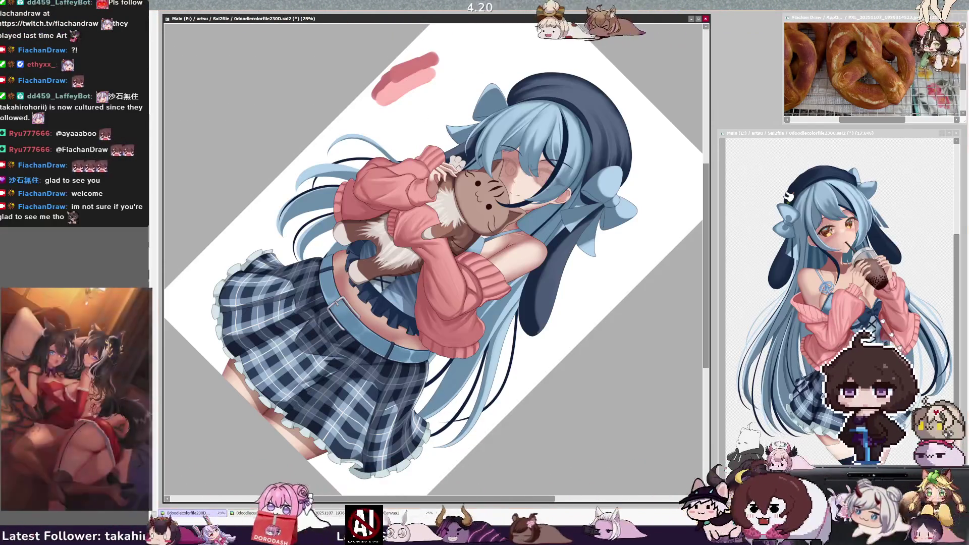
pyautogui.press('Home')
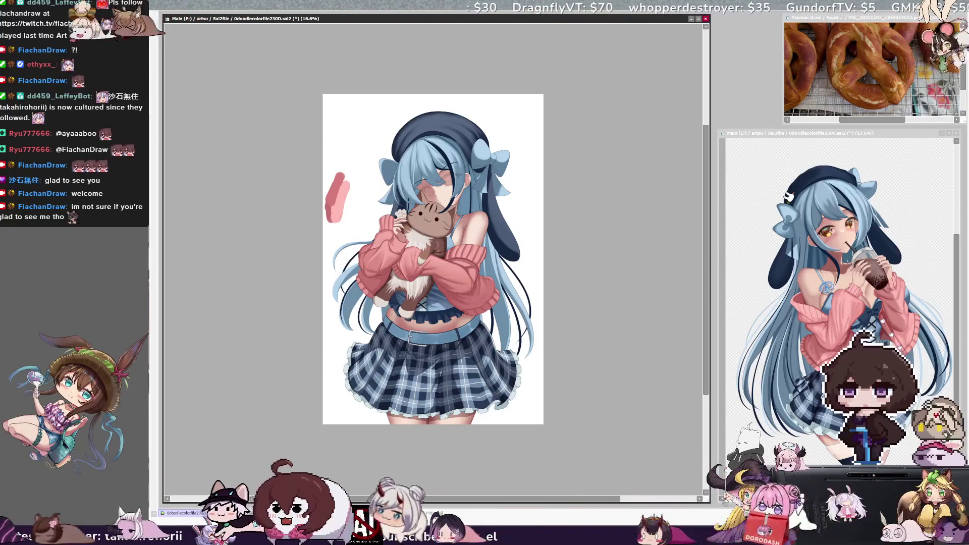
pyautogui.hotkey('ctrl', '+')
pyautogui.hotkey('ctrl', '+')
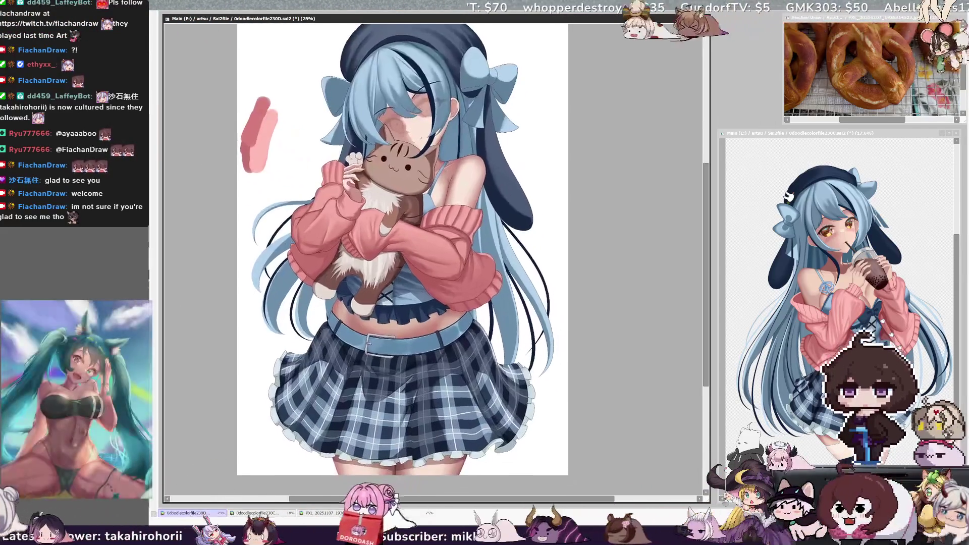
# Nudge the view, adjust the brush size and zoom, then save the illustration with Ctrl+S.
pyautogui.moveTo(404, 253); pyautogui.dragTo(423, 279)
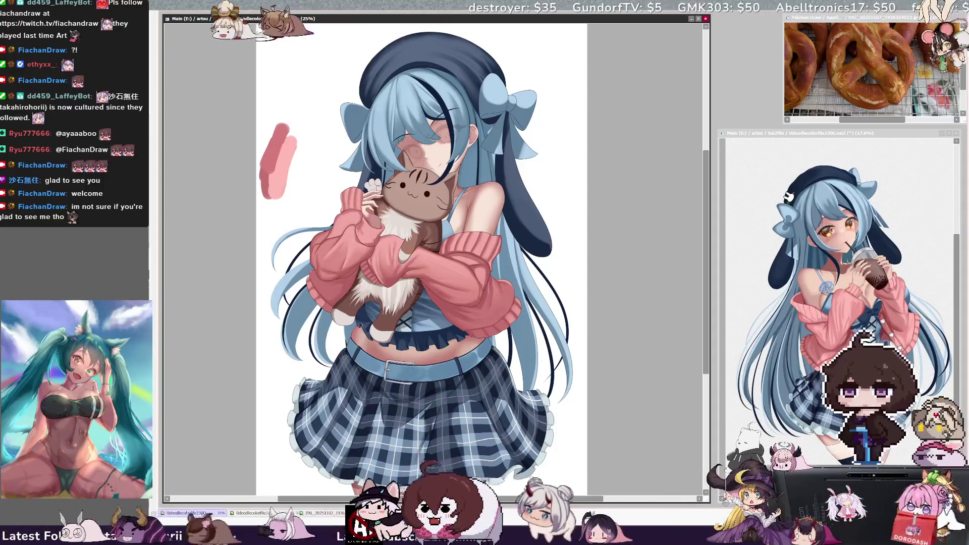
pyautogui.press(']')
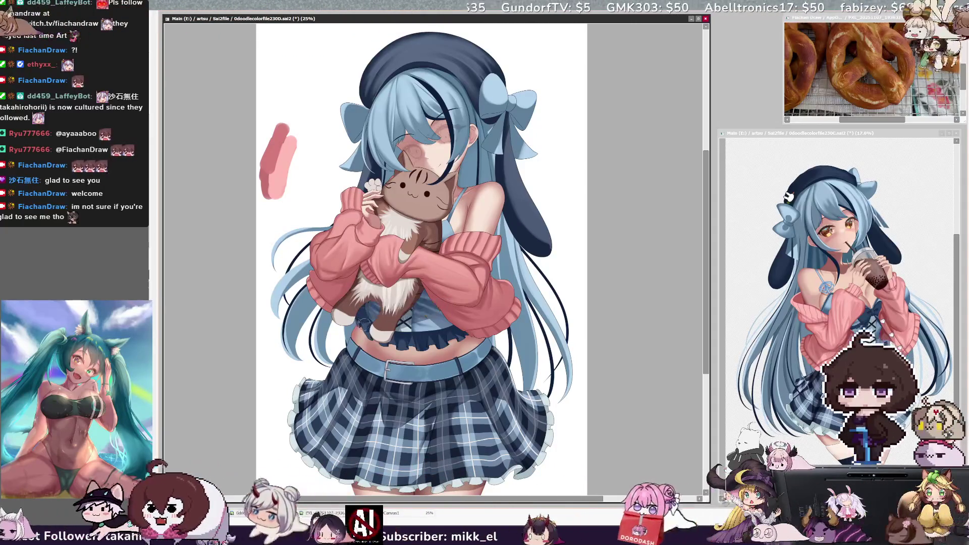
pyautogui.press(']')
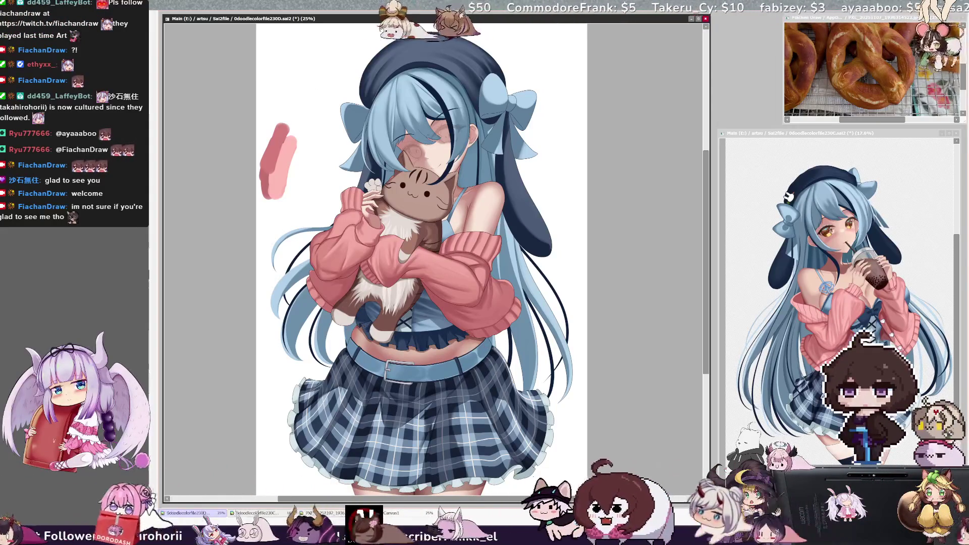
pyautogui.press('-')
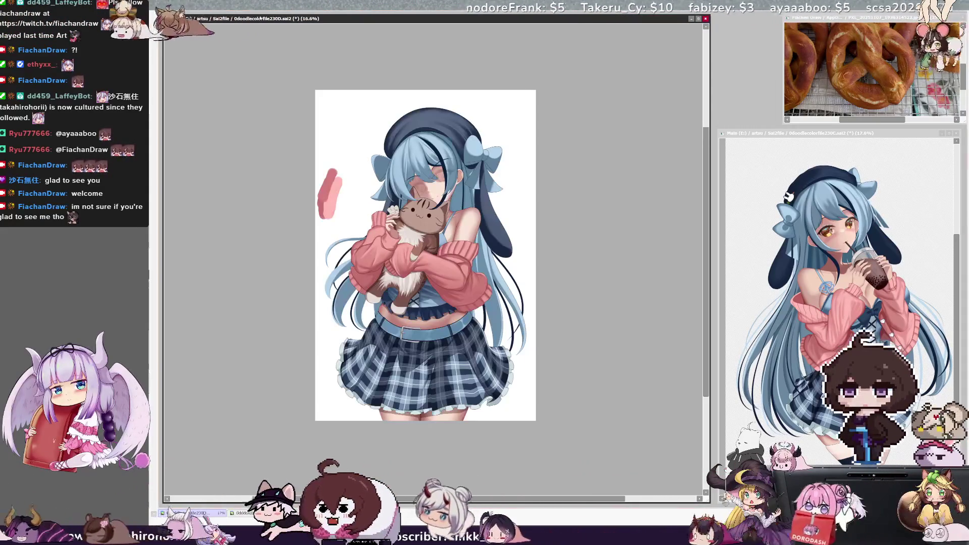
pyautogui.press('+')
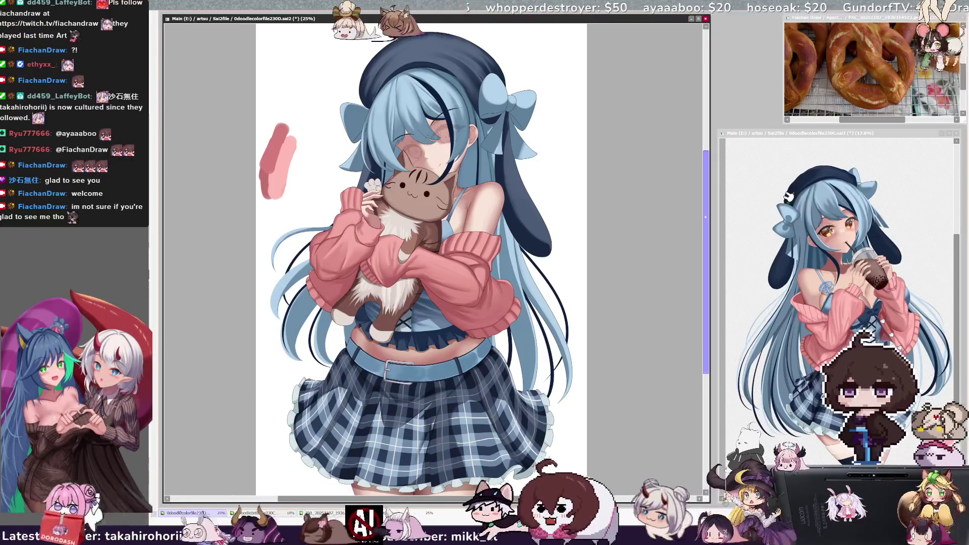
pyautogui.scroll(-1, 705, 229)
pyautogui.hotkey('ctrl', 's')
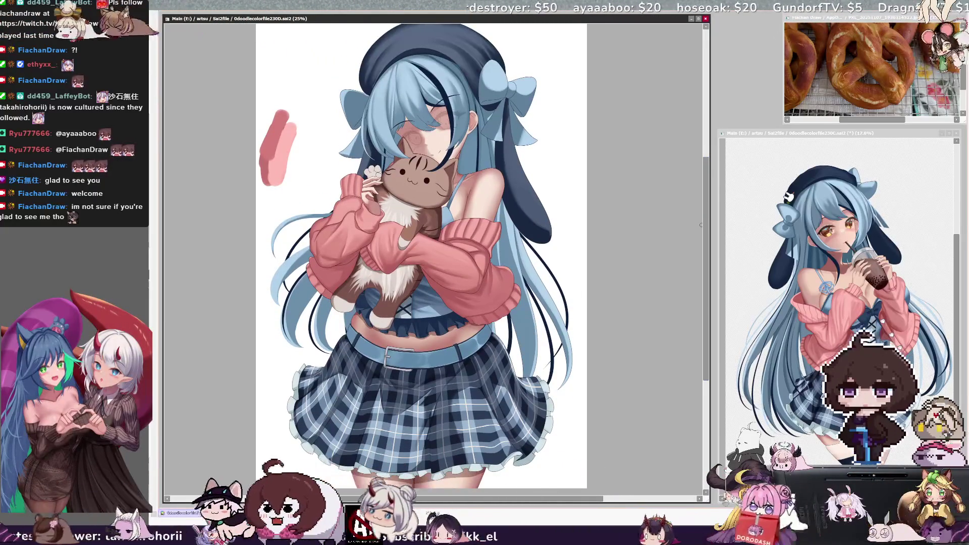
pyautogui.click(891, 136)
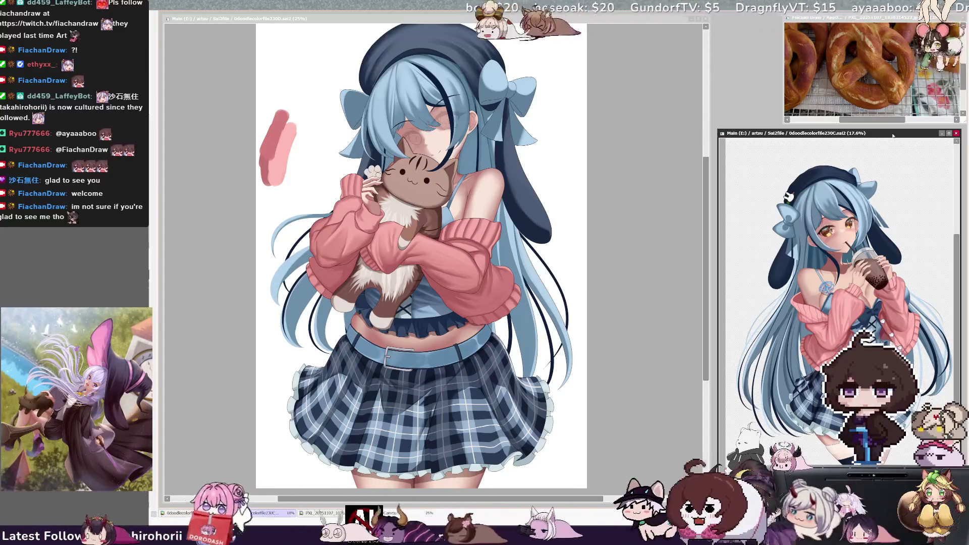
# Narrow the main illustration window and move it to the right side of the workspace.
pyautogui.click(680, 428)
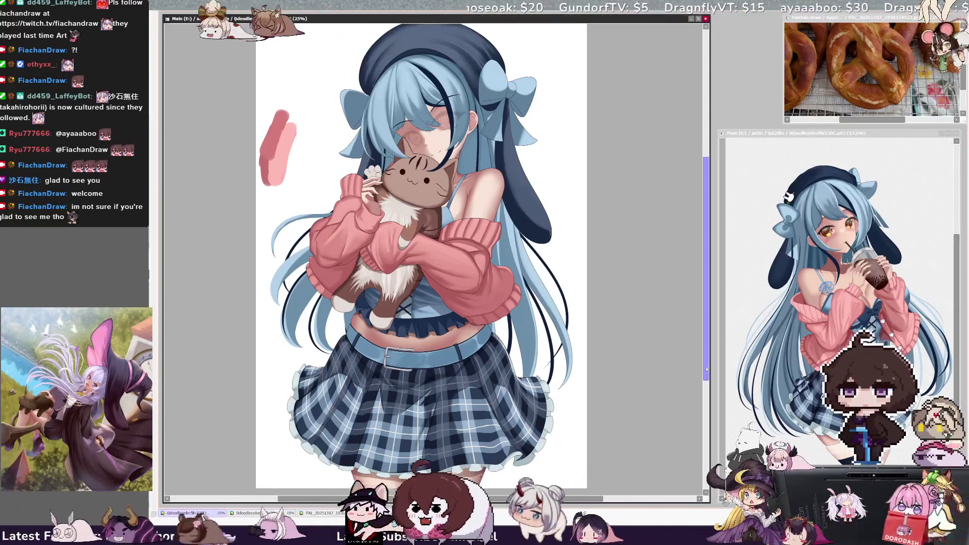
pyautogui.moveTo(710, 252)
pyautogui.mouseDown()
pyautogui.moveTo(437, 252)
pyautogui.moveTo(468, 252)
pyautogui.mouseUp()
pyautogui.moveTo(312, 253); pyautogui.dragTo(320, 247)
pyautogui.moveTo(471, 497); pyautogui.dragTo(497, 497)
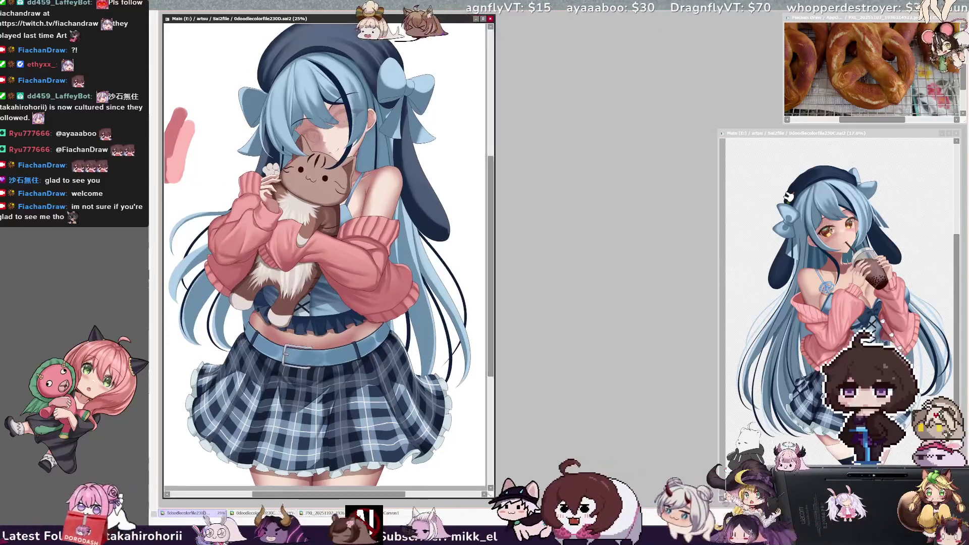
pyautogui.moveTo(460, 19)
pyautogui.mouseDown()
pyautogui.moveTo(768, 26)
pyautogui.moveTo(750, 36)
pyautogui.mouseUp()
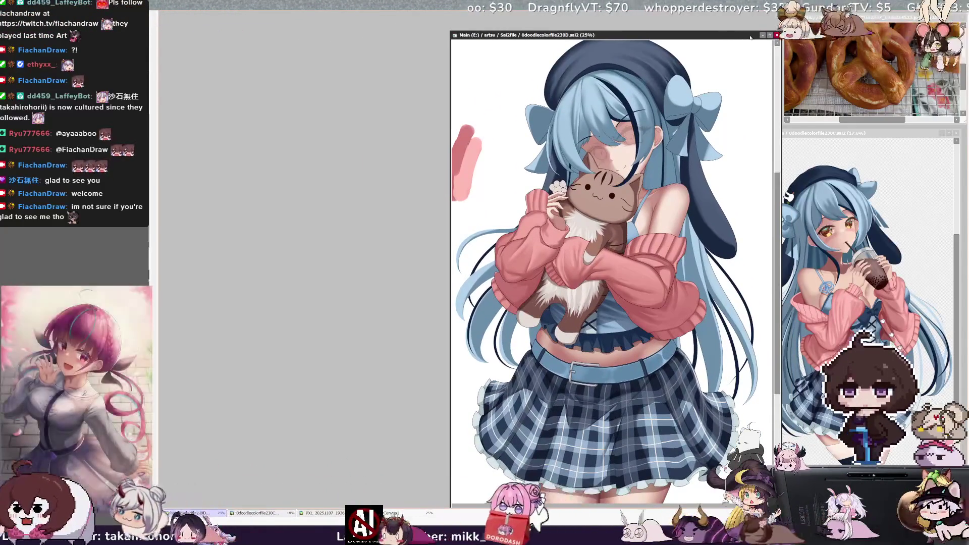
pyautogui.scroll(-4, 715, 172)
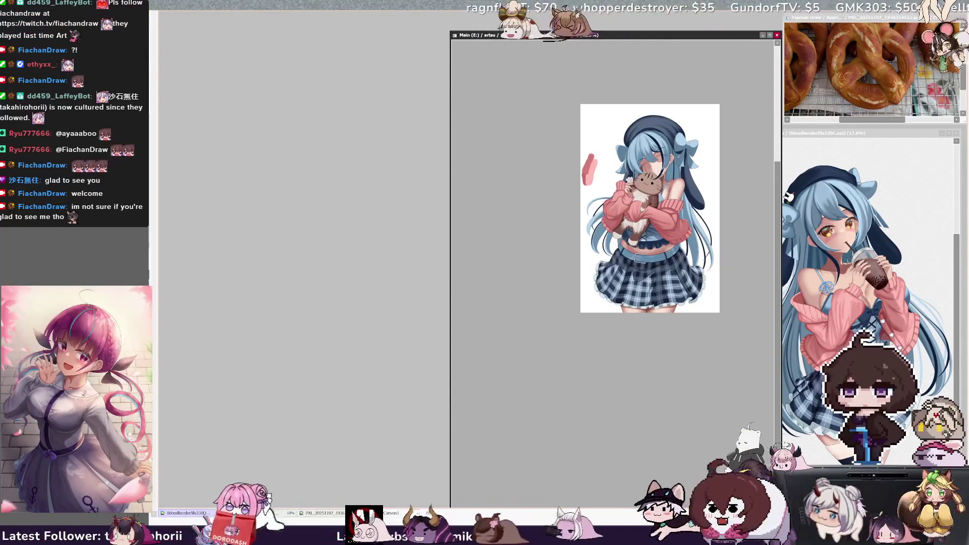
pyautogui.scroll(5, 631, 242)
pyautogui.scroll(-2, 631, 242)
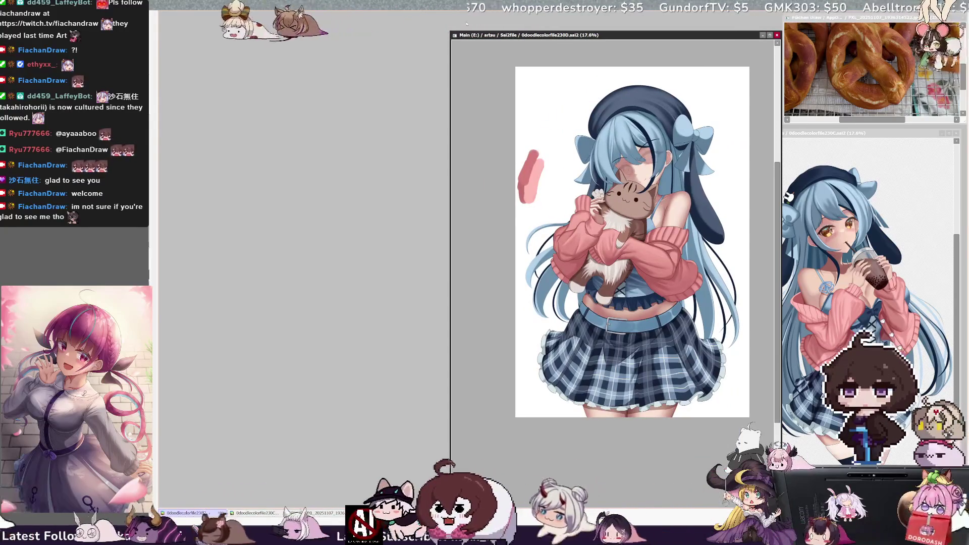
# Shrink and reposition the illustration window, then bring the girl sketch canvas to the front.
pyautogui.moveTo(450, 32); pyautogui.dragTo(575, 157)
pyautogui.scroll(1, 694, 288)
pyautogui.scroll(-2, 694, 288)
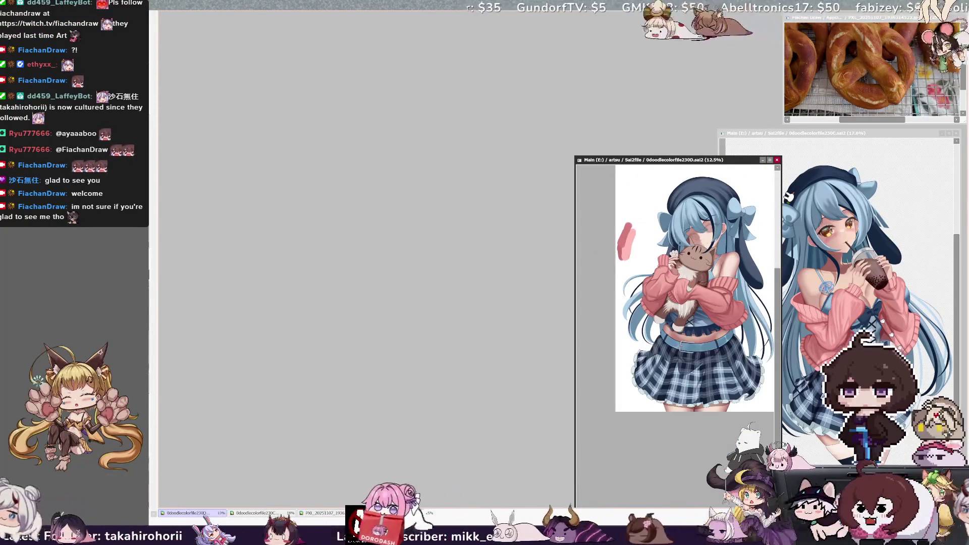
pyautogui.scroll(1, 676, 302)
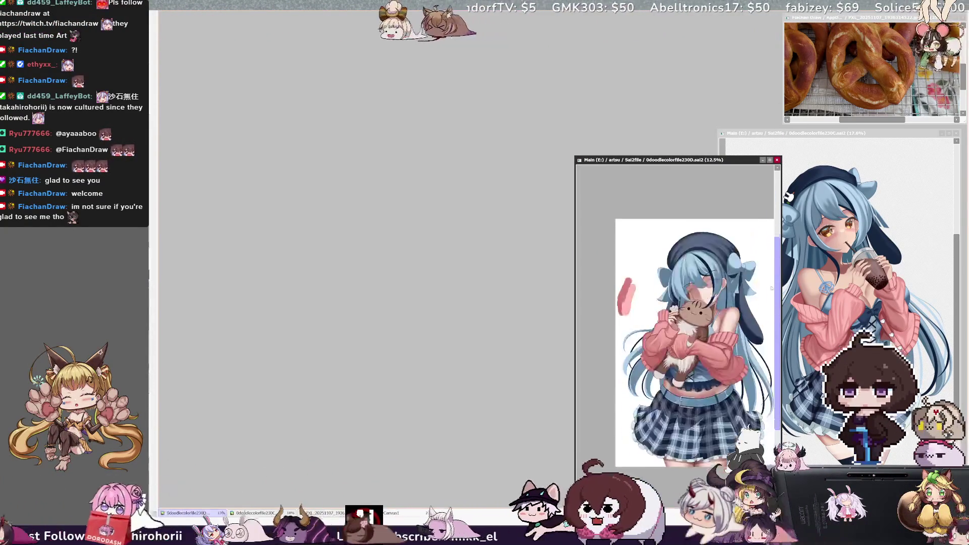
pyautogui.moveTo(656, 159)
pyautogui.mouseDown()
pyautogui.moveTo(656, 134)
pyautogui.moveTo(665, 134)
pyautogui.mouseUp()
pyautogui.moveTo(790, 490); pyautogui.dragTo(793, 502)
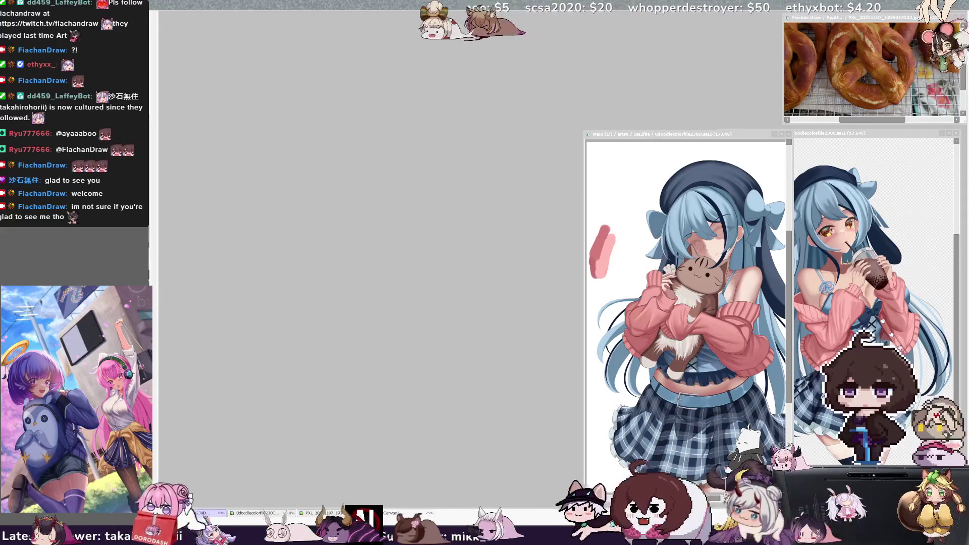
pyautogui.click(195, 514)
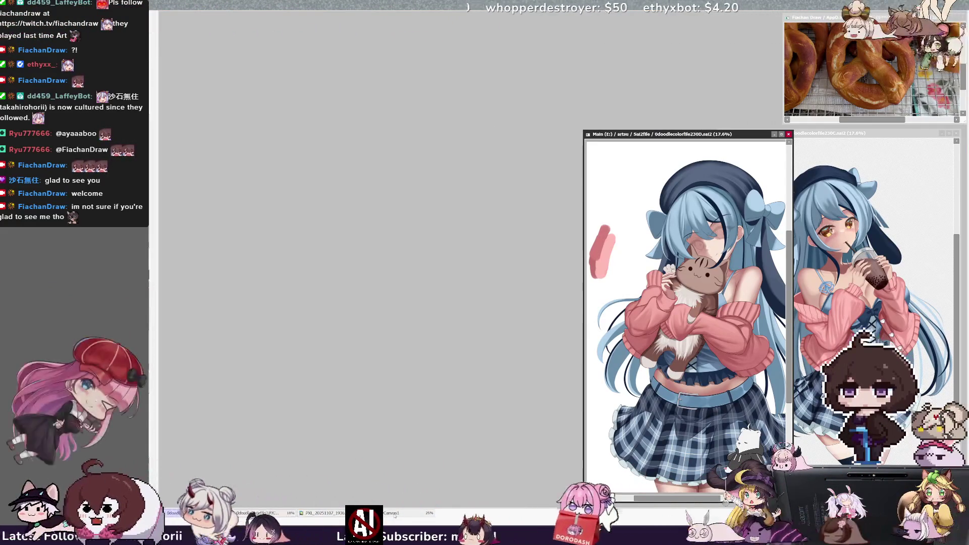
pyautogui.click(394, 514)
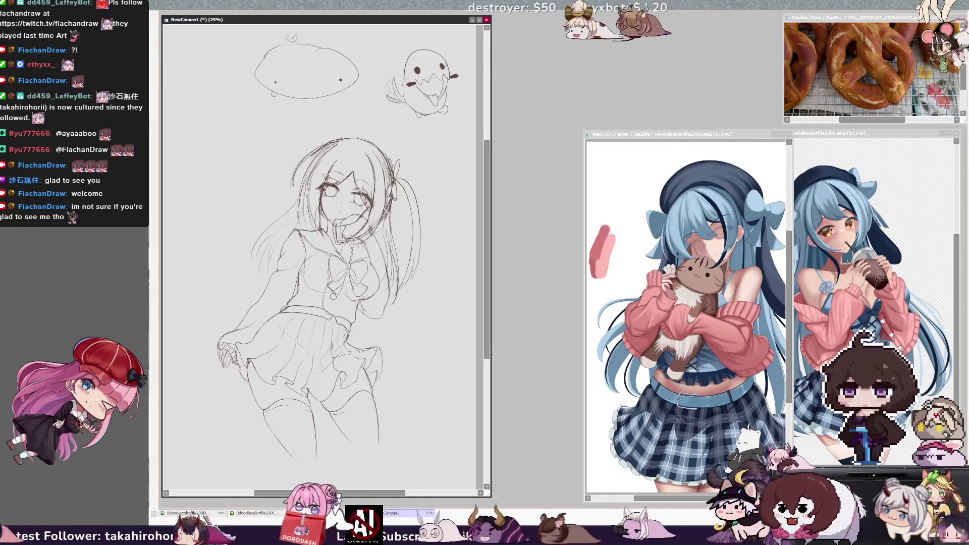
# Flip the sketch view horizontally a few times to check its proportions, then restore normal orientation.
pyautogui.press('h')
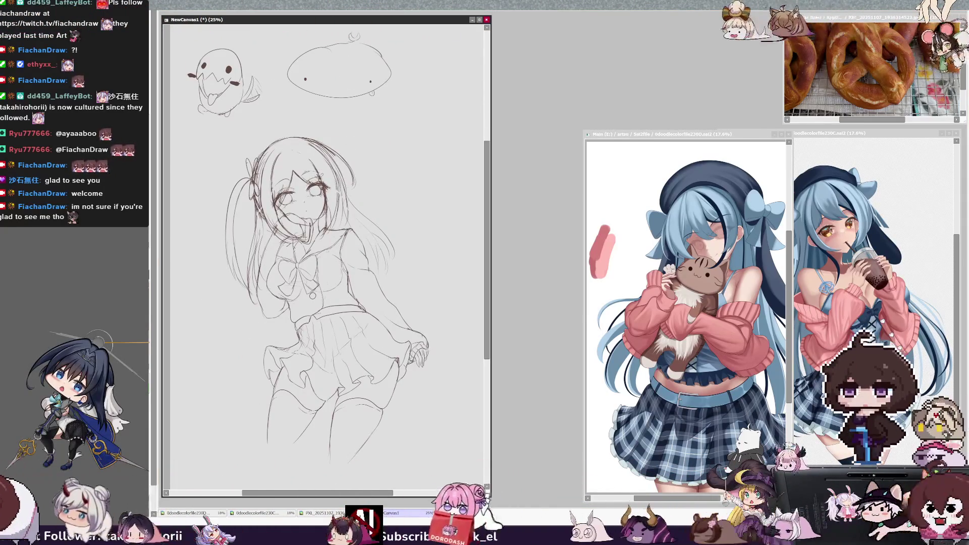
pyautogui.press('h')
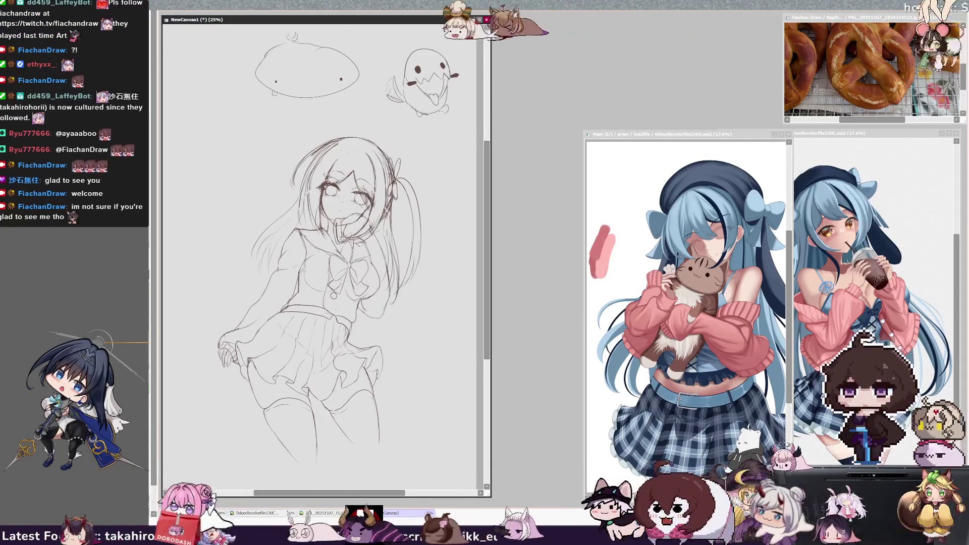
pyautogui.press('h')
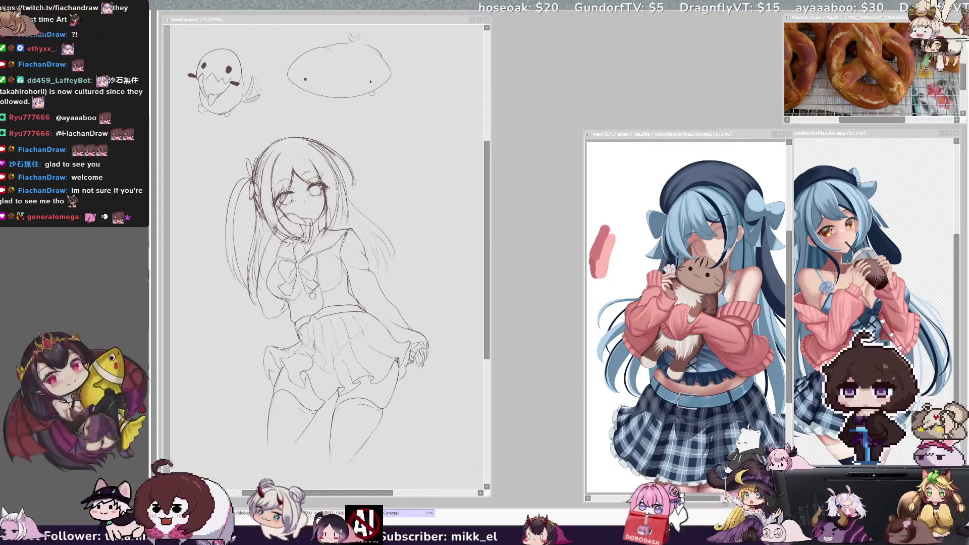
pyautogui.click(319, 342)
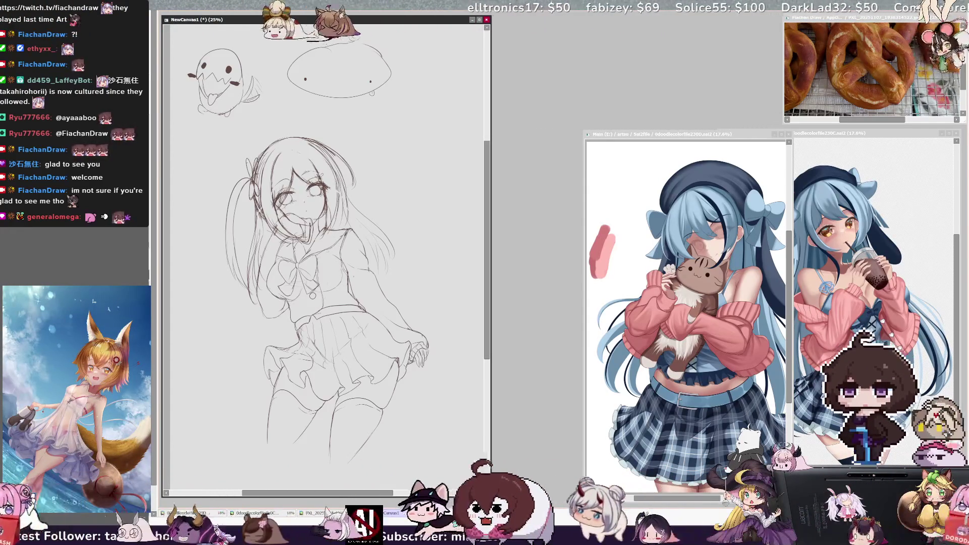
pyautogui.press('h')
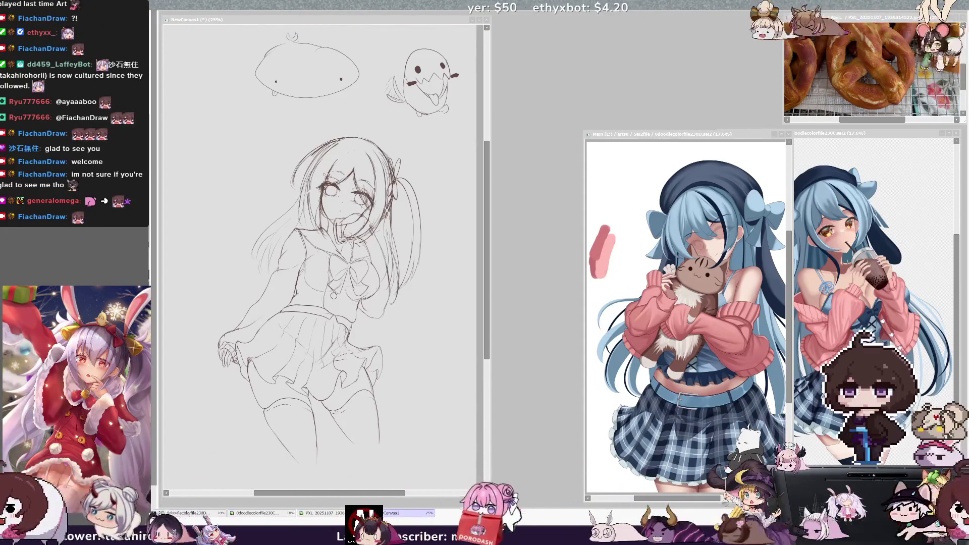
# Make the sketch canvas the active window again with Alt+Tab.
pyautogui.hotkey('alt', 'Tab')
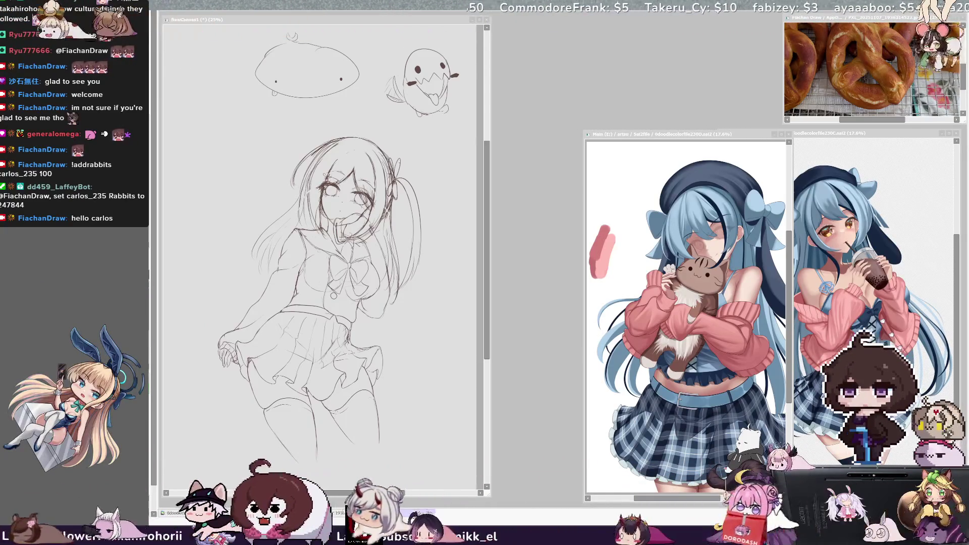
# Rotate the sketch view slightly counter-clockwise and mirror it horizontally to check the drawing.
pyautogui.scroll(1, 483, 284)
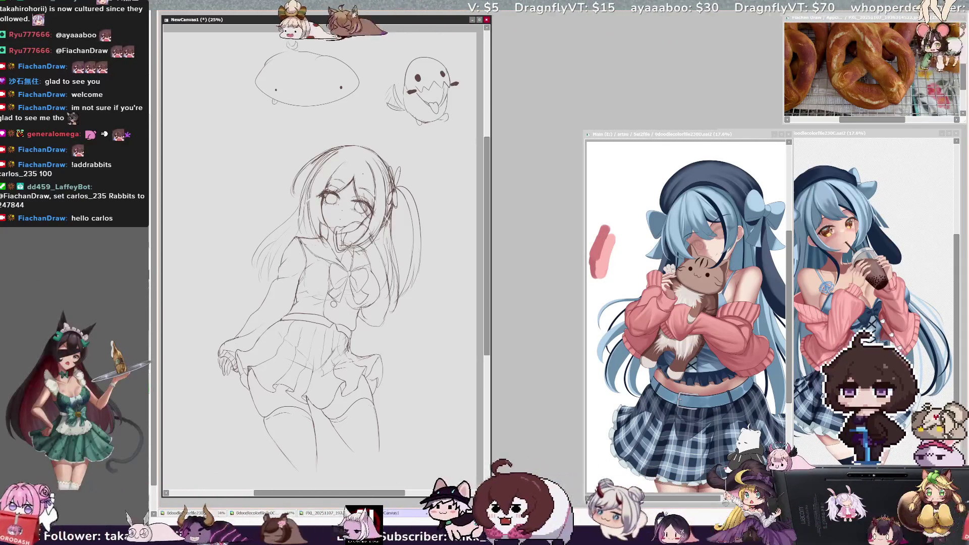
pyautogui.press('h')
pyautogui.press('h')
pyautogui.press('Delete')
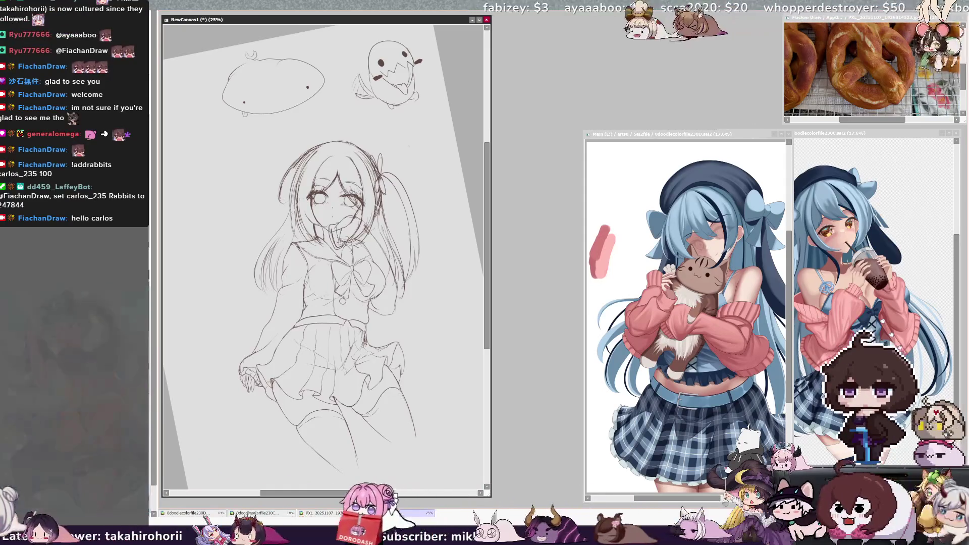
pyautogui.press('h')
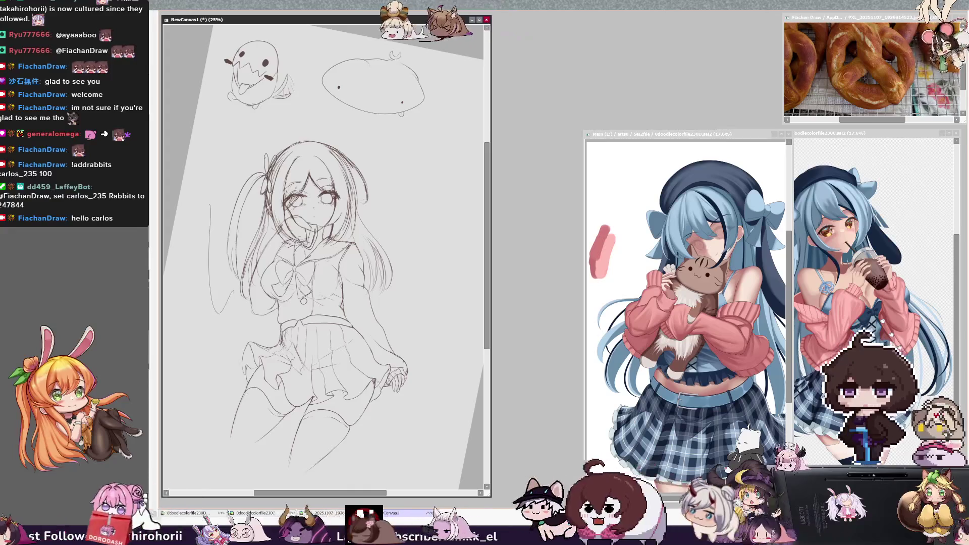
# Redraw the long line beside the hair and tilt the strands left of it slightly.
pyautogui.hotkey('ctrl', 'z')
pyautogui.moveTo(226, 199)
pyautogui.mouseDown()
pyautogui.moveTo(216, 327)
pyautogui.moveTo(229, 325)
pyautogui.mouseUp()
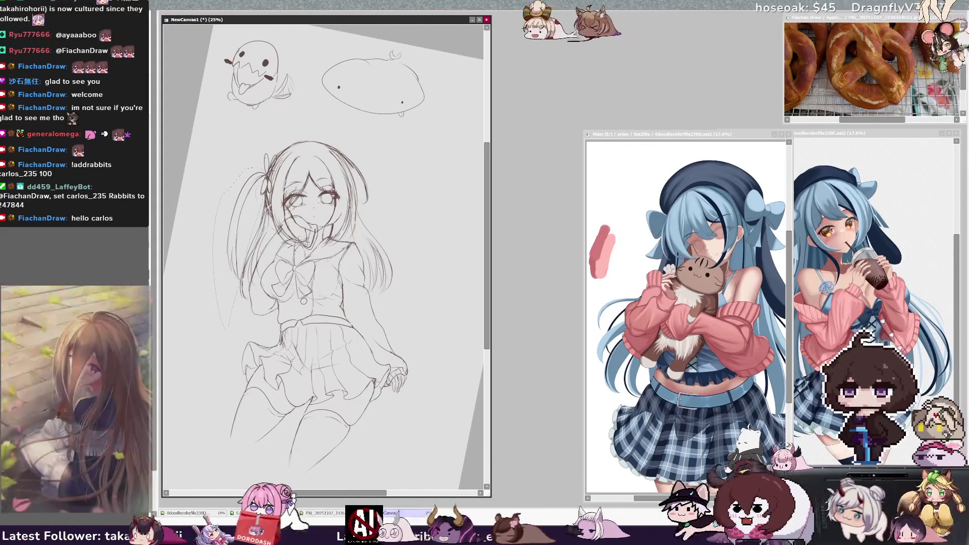
pyautogui.moveTo(222, 327)
pyautogui.mouseDown()
pyautogui.moveTo(218, 281)
pyautogui.moveTo(233, 252)
pyautogui.mouseUp()
pyautogui.hotkey('ctrl', 't')
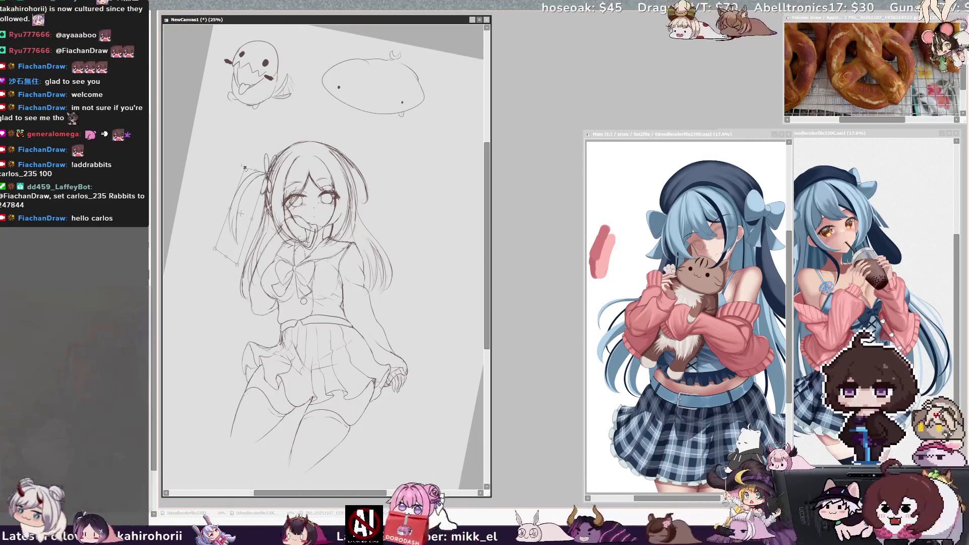
pyautogui.moveTo(245, 165); pyautogui.dragTo(242, 166)
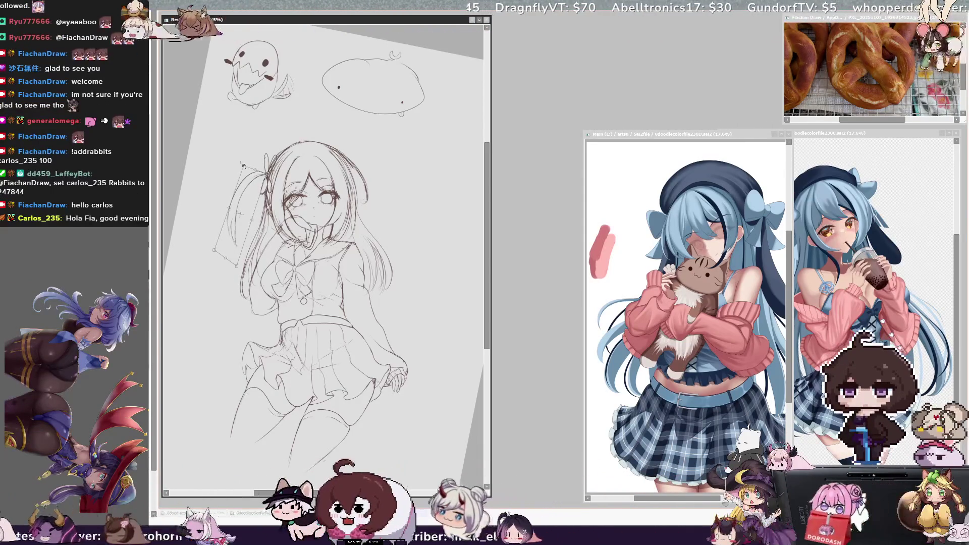
pyautogui.press('Return')
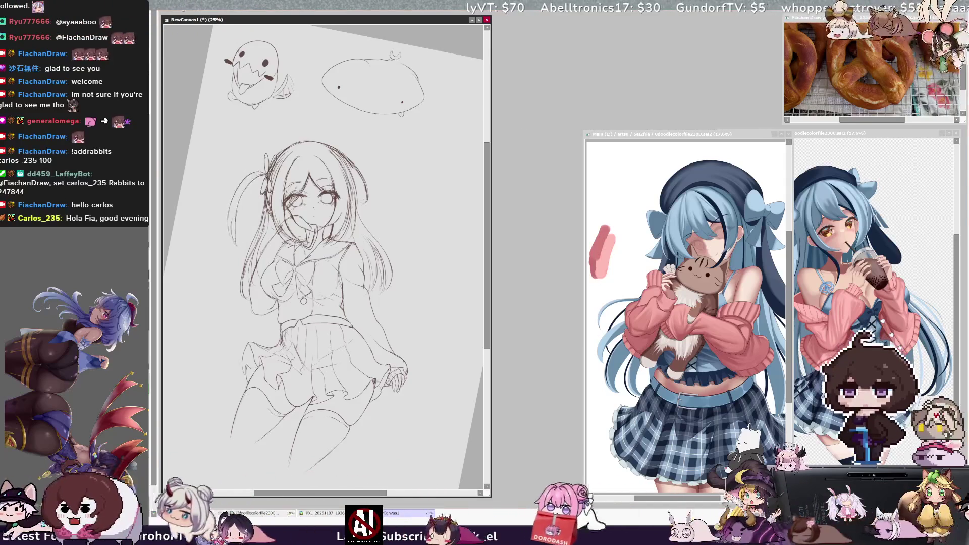